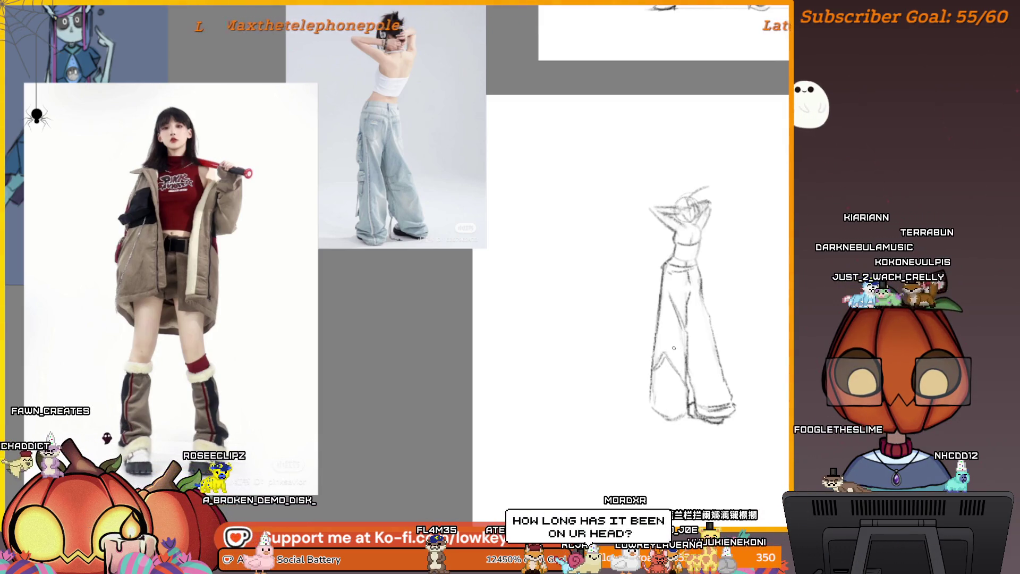
# Pan and zoom out to show the reference photos, character lineup and standing figure sketch together.
pyautogui.scroll(1, 691, 340)
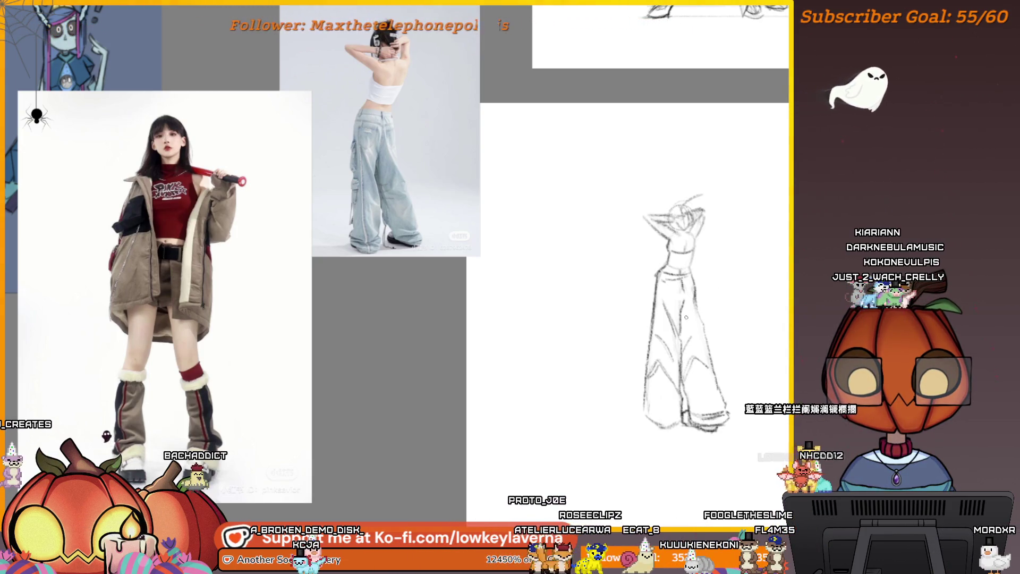
pyautogui.moveTo(736, 264); pyautogui.dragTo(729, 271)
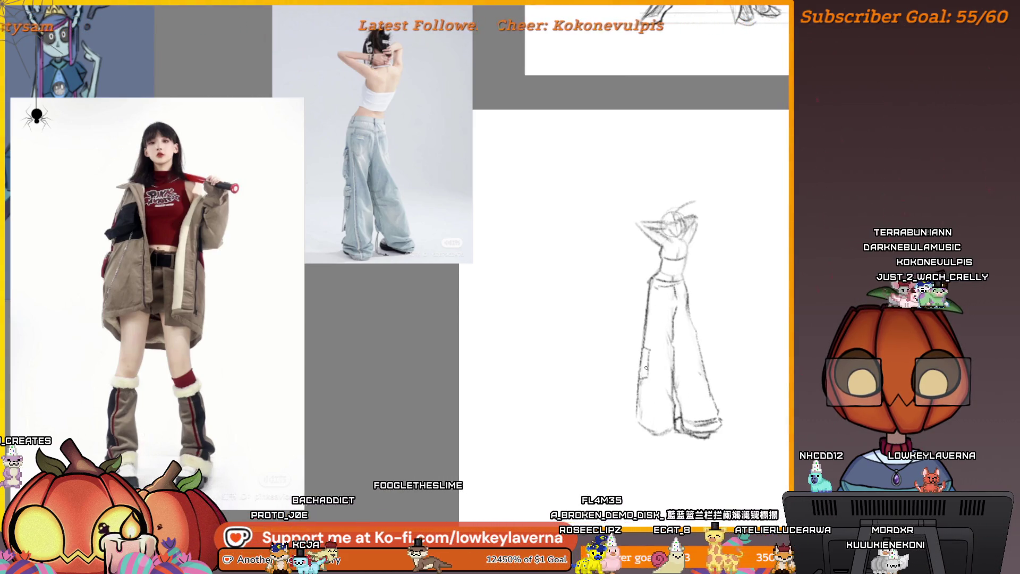
pyautogui.moveTo(686, 285); pyautogui.dragTo(663, 286)
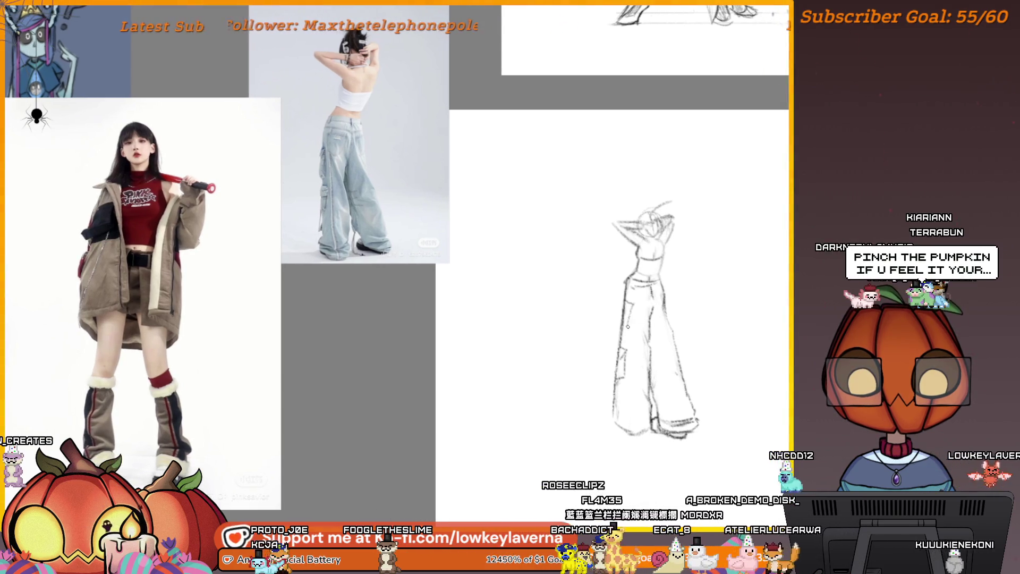
pyautogui.moveTo(713, 182); pyautogui.dragTo(699, 175)
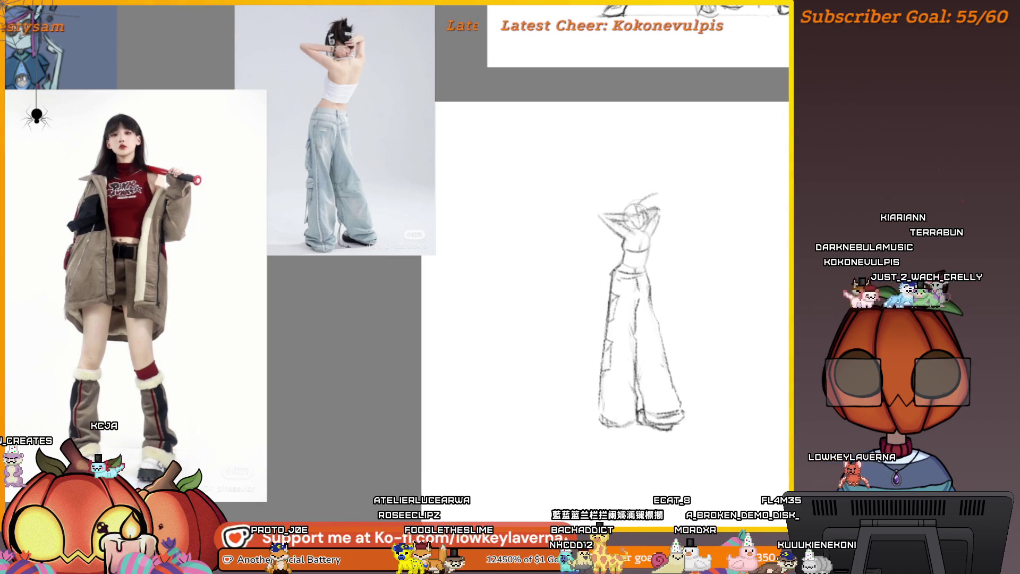
pyautogui.scroll(2, 693, 244)
pyautogui.scroll(1, 659, 229)
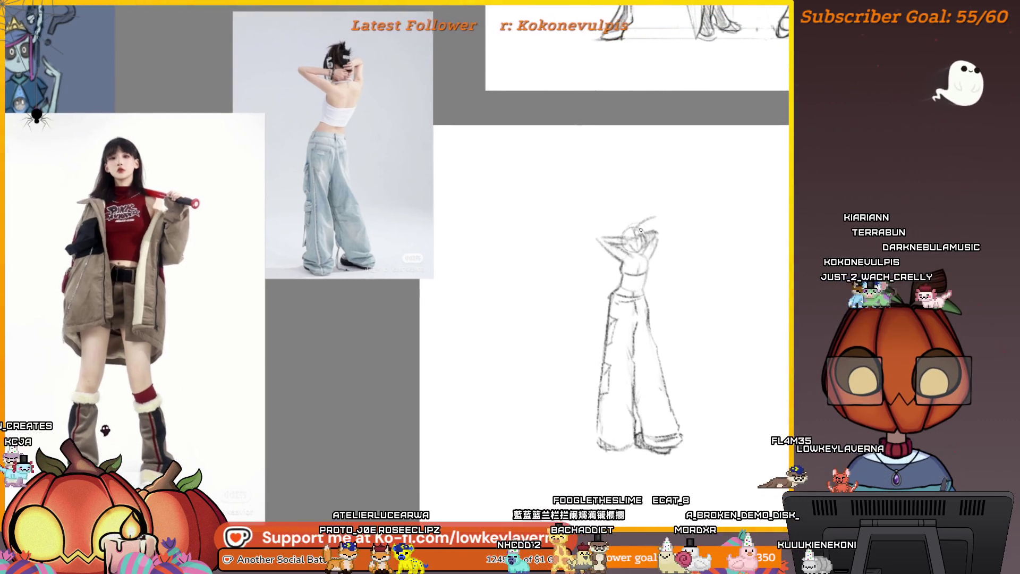
pyautogui.moveTo(651, 223)
pyautogui.mouseDown()
pyautogui.moveTo(573, 290)
pyautogui.moveTo(463, 473)
pyautogui.moveTo(675, 278)
pyautogui.moveTo(617, 345)
pyautogui.moveTo(630, 335)
pyautogui.moveTo(570, 344)
pyautogui.mouseUp()
pyautogui.scroll(-3, 675, 278)
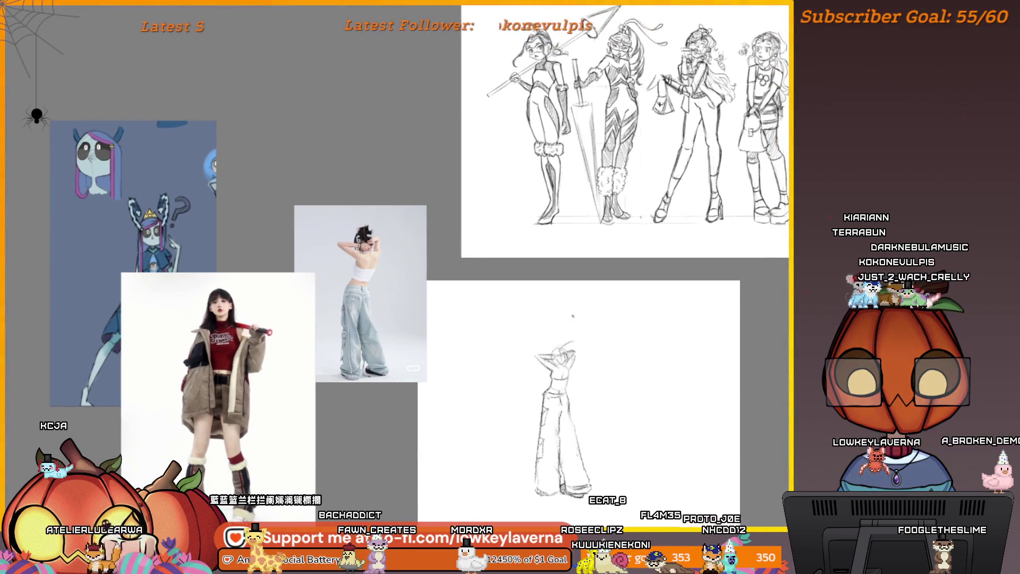
# Draw long flowing ponytail strokes on the standing figure's head.
pyautogui.moveTo(573, 316); pyautogui.dragTo(581, 299)
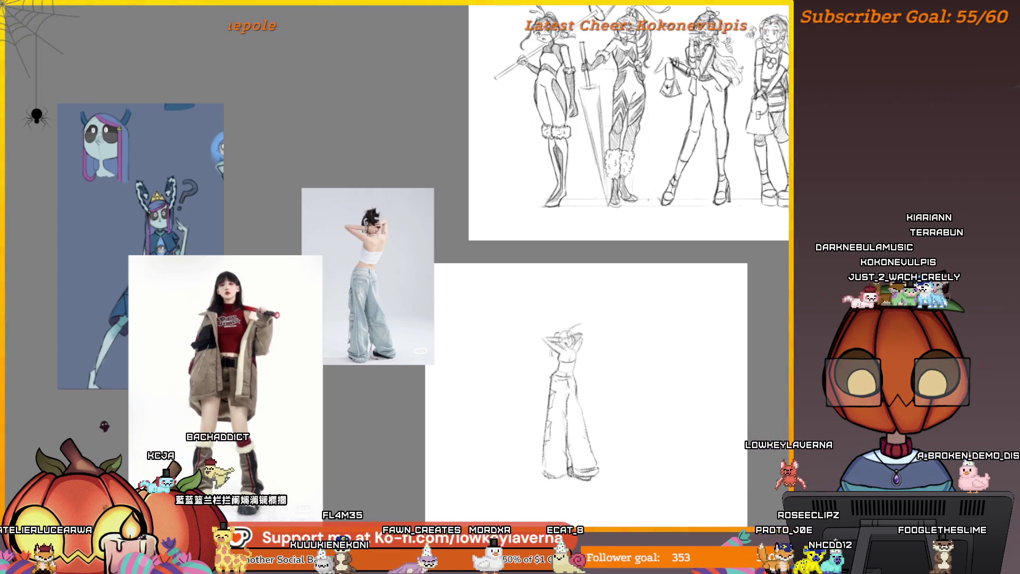
pyautogui.moveTo(592, 331); pyautogui.dragTo(585, 331)
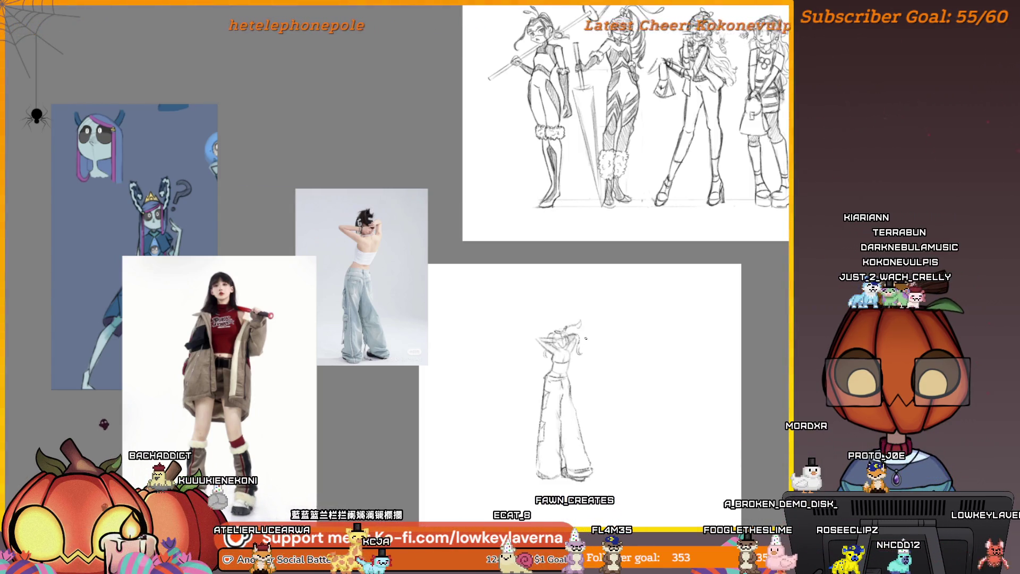
pyautogui.hscroll(1, 394, 325)
pyautogui.moveTo(573, 322); pyautogui.dragTo(587, 354)
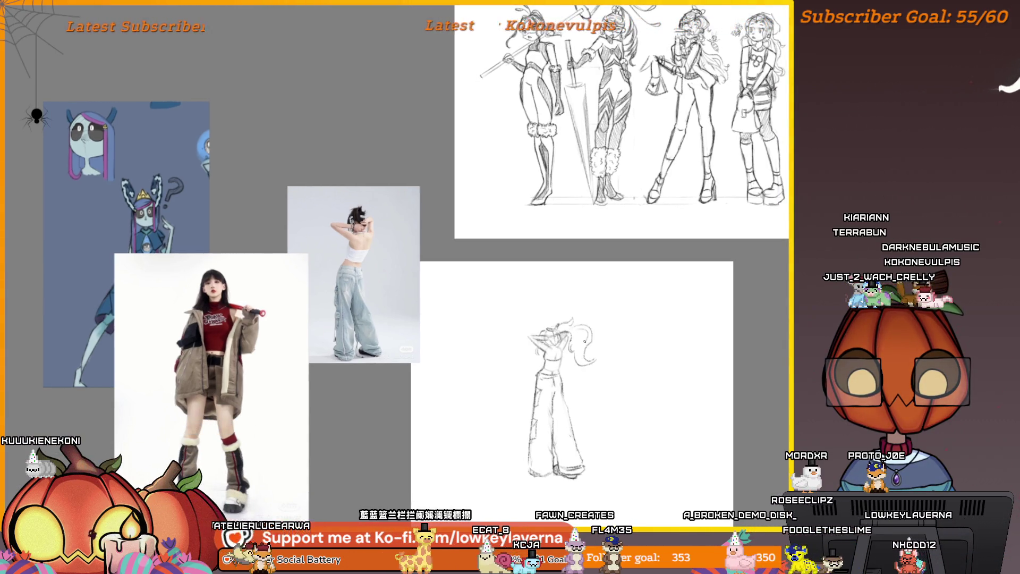
# Recentre the figure sketch and mirror the canvas horizontally to check its proportions.
pyautogui.moveTo(611, 320); pyautogui.dragTo(651, 308)
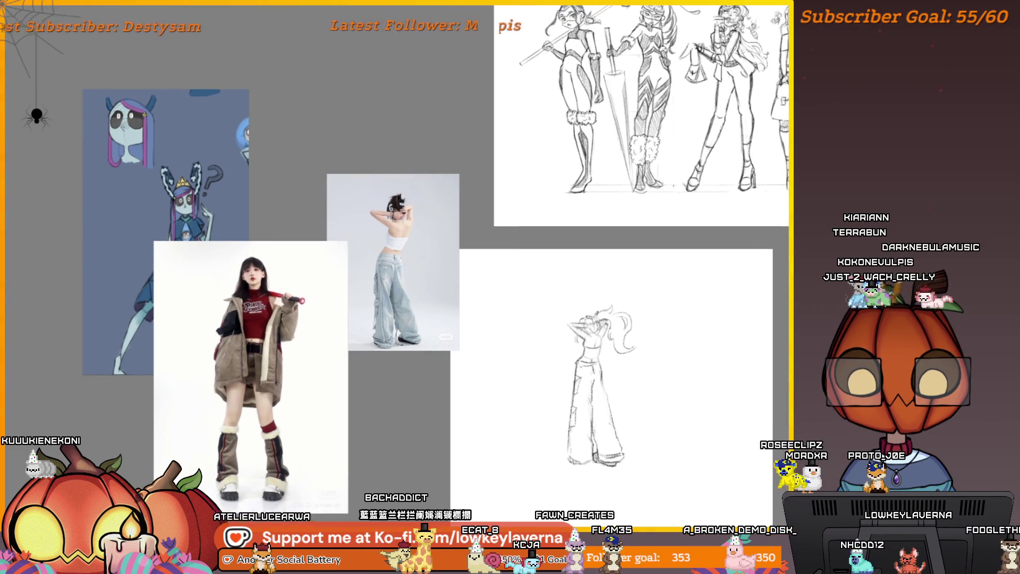
pyautogui.moveTo(601, 372); pyautogui.dragTo(643, 373)
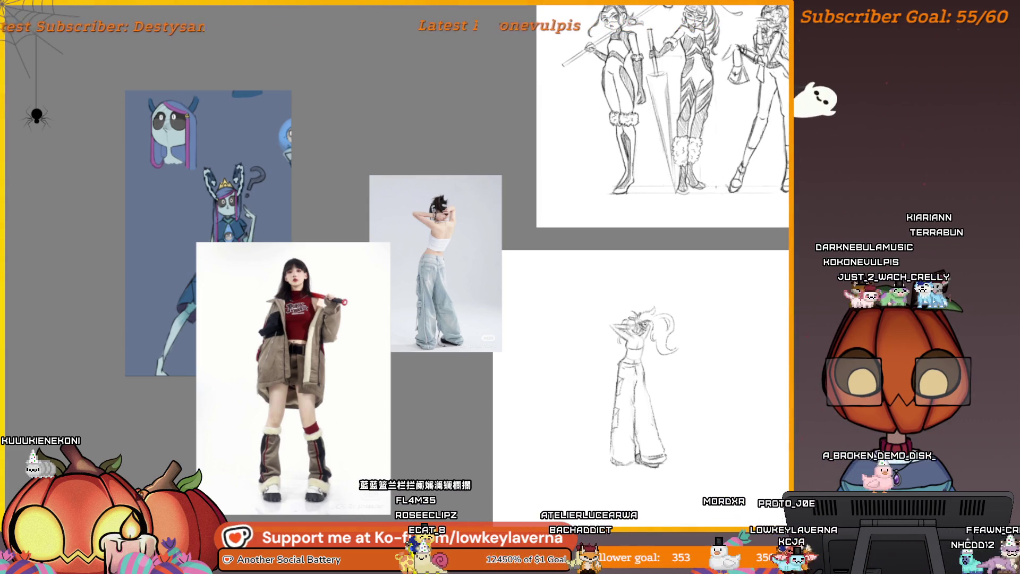
pyautogui.moveTo(690, 363); pyautogui.dragTo(600, 339)
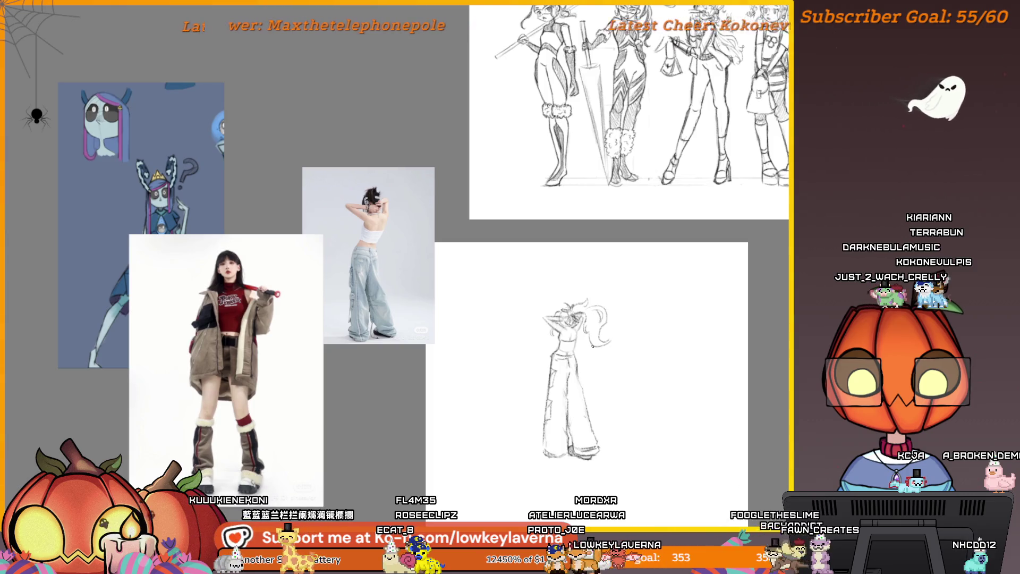
pyautogui.press('m')
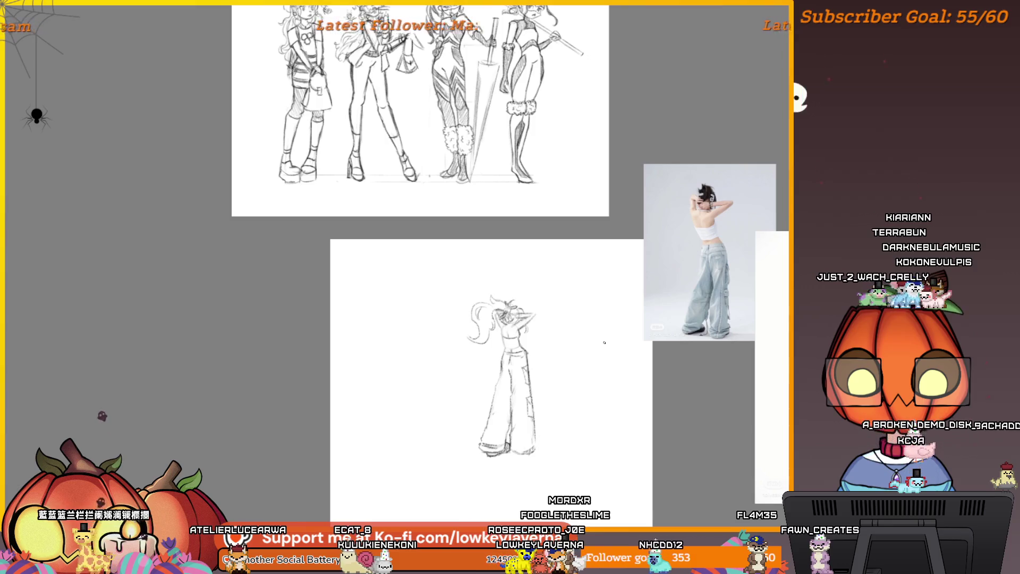
pyautogui.moveTo(605, 343); pyautogui.dragTo(717, 350)
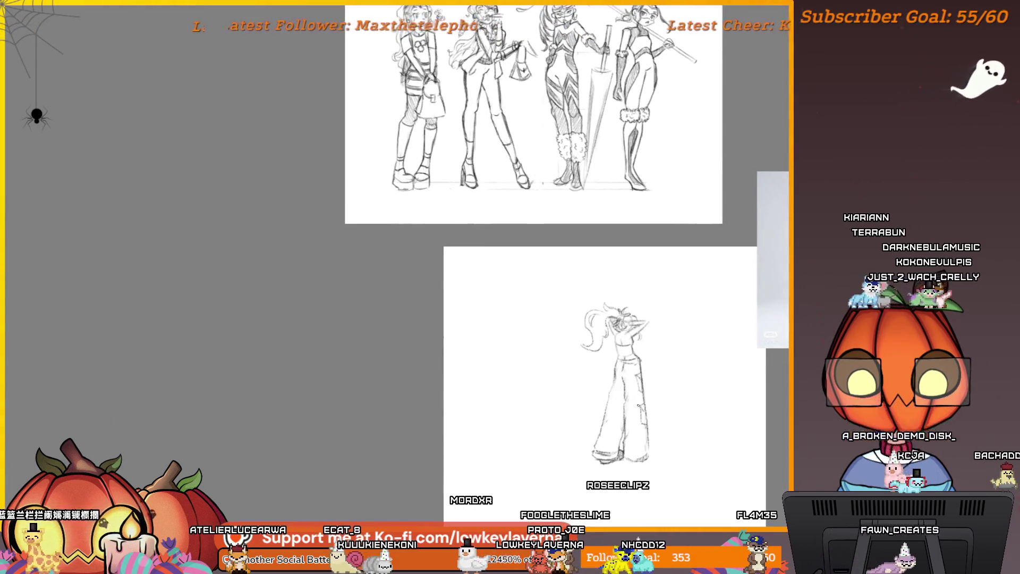
pyautogui.scroll(5, 706, 353)
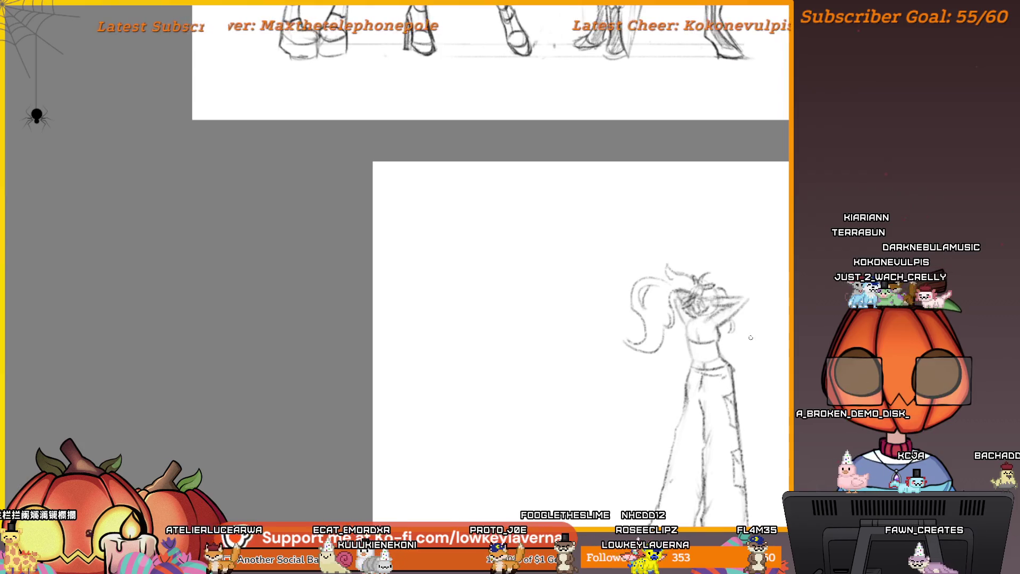
pyautogui.press('e')
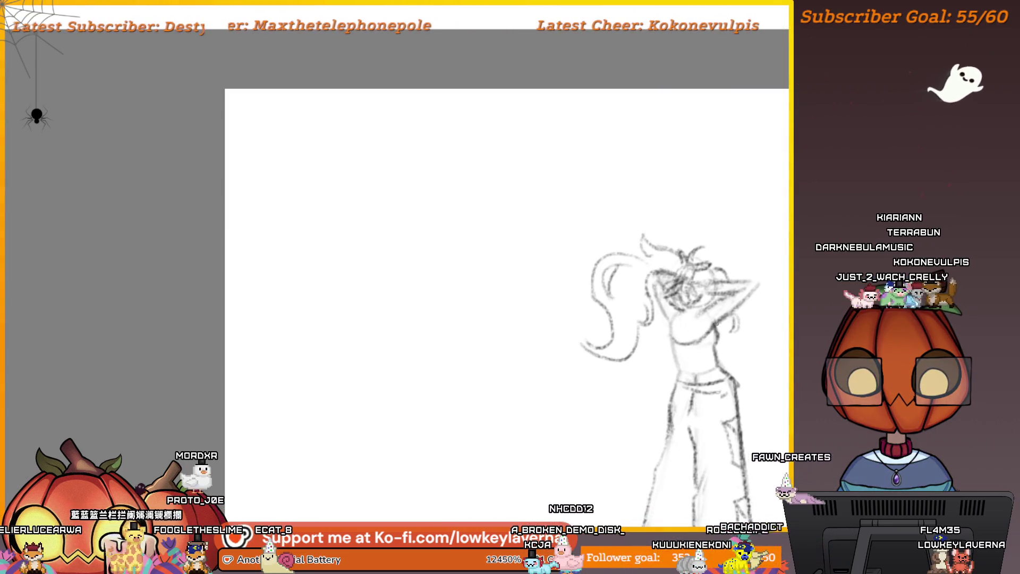
pyautogui.moveTo(728, 272); pyautogui.dragTo(673, 338)
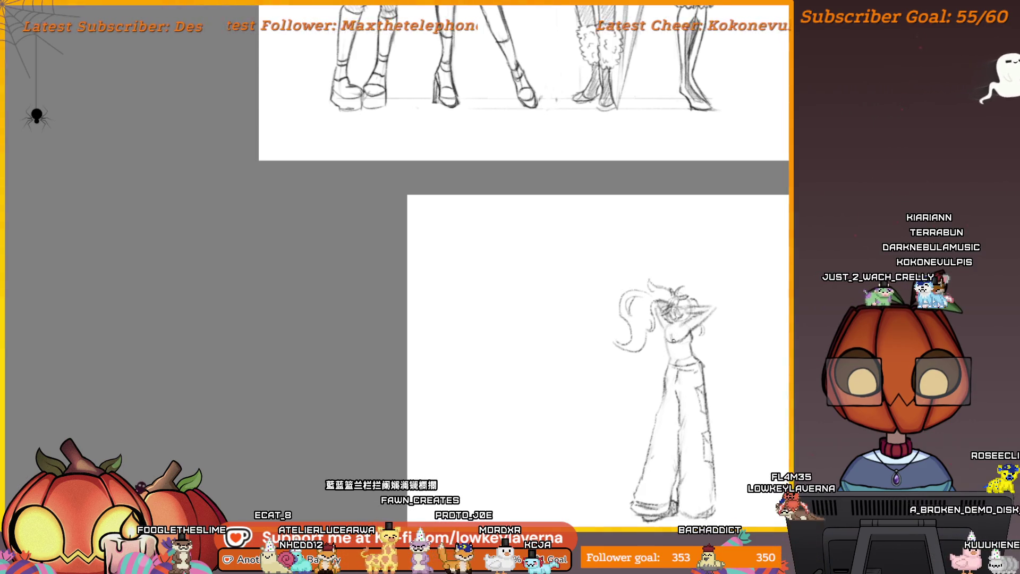
pyautogui.moveTo(738, 326)
pyautogui.mouseDown()
pyautogui.moveTo(672, 331)
pyautogui.moveTo(658, 317)
pyautogui.moveTo(685, 316)
pyautogui.mouseUp()
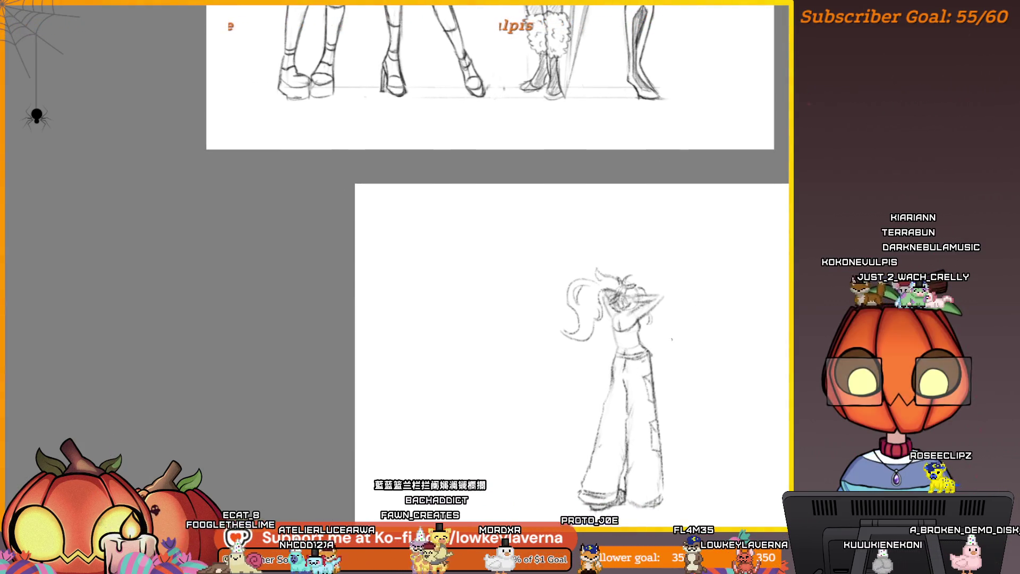
pyautogui.moveTo(707, 374)
pyautogui.mouseDown()
pyautogui.moveTo(680, 379)
pyautogui.moveTo(664, 352)
pyautogui.mouseUp()
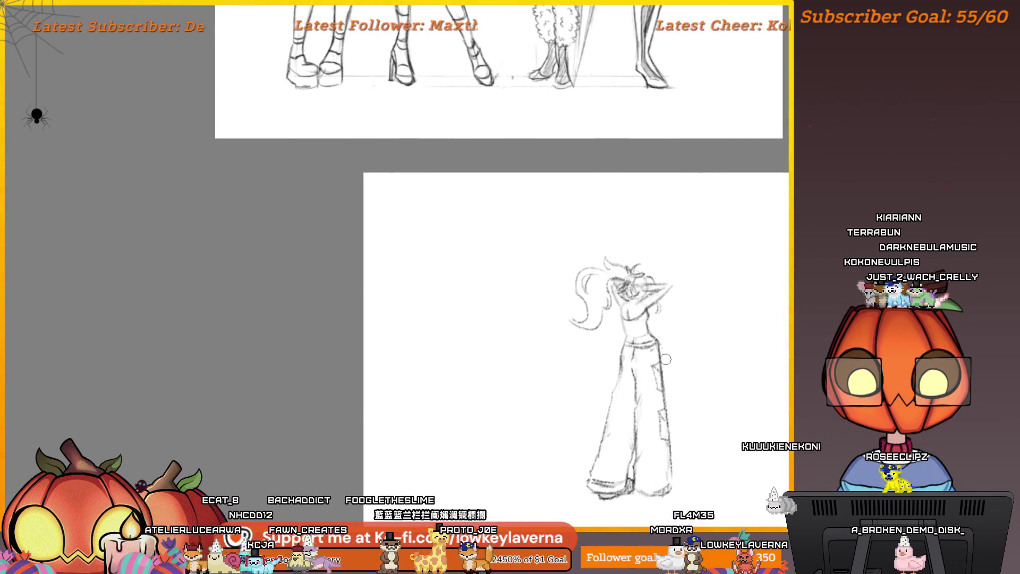
pyautogui.moveTo(677, 313); pyautogui.dragTo(669, 323)
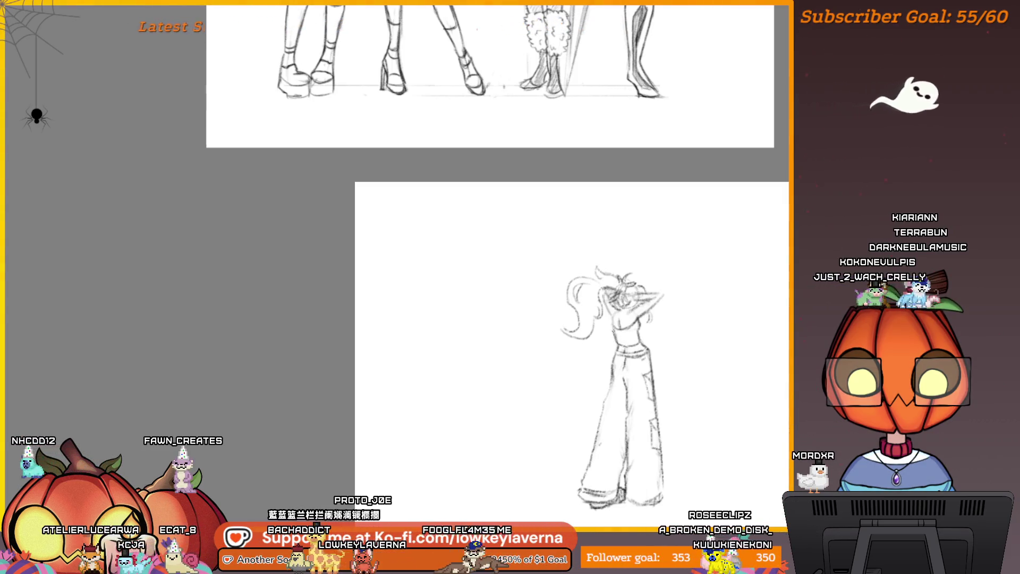
pyautogui.moveTo(725, 342); pyautogui.dragTo(695, 304)
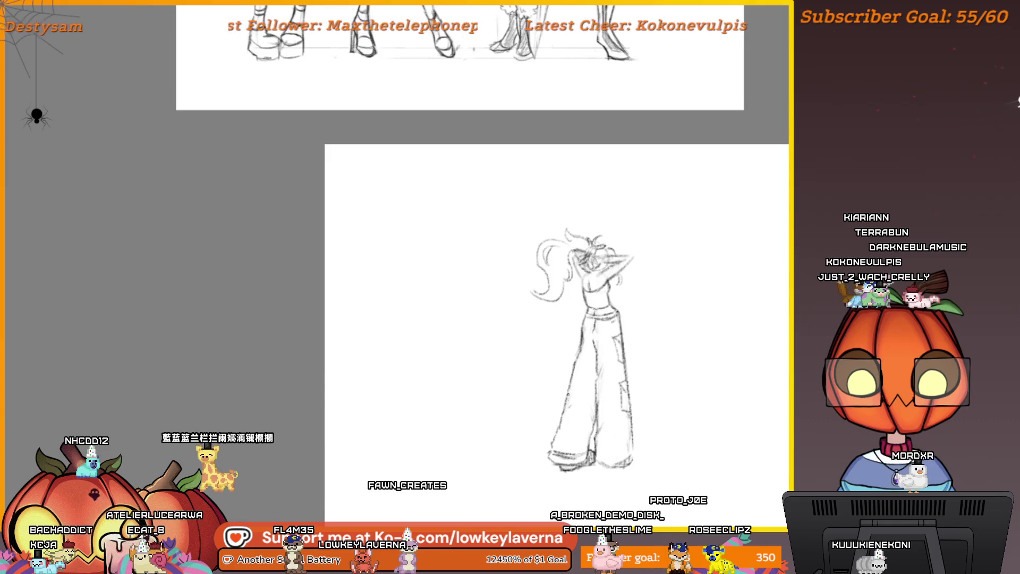
pyautogui.moveTo(681, 336); pyautogui.dragTo(676, 343)
pyautogui.moveTo(602, 470); pyautogui.dragTo(624, 433)
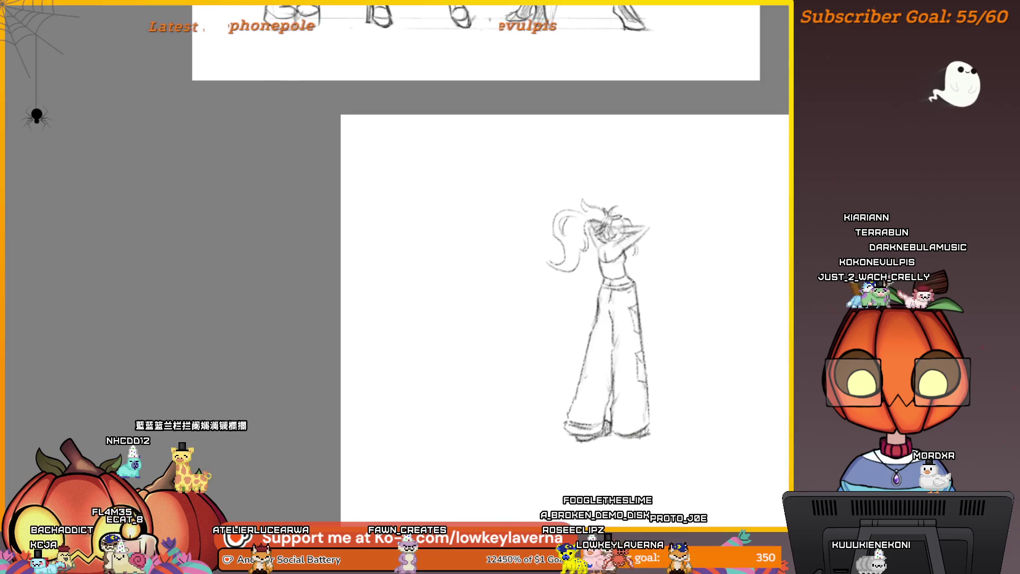
pyautogui.moveTo(718, 320)
pyautogui.mouseDown()
pyautogui.moveTo(692, 331)
pyautogui.moveTo(680, 352)
pyautogui.mouseUp()
pyautogui.scroll(-5, 633, 264)
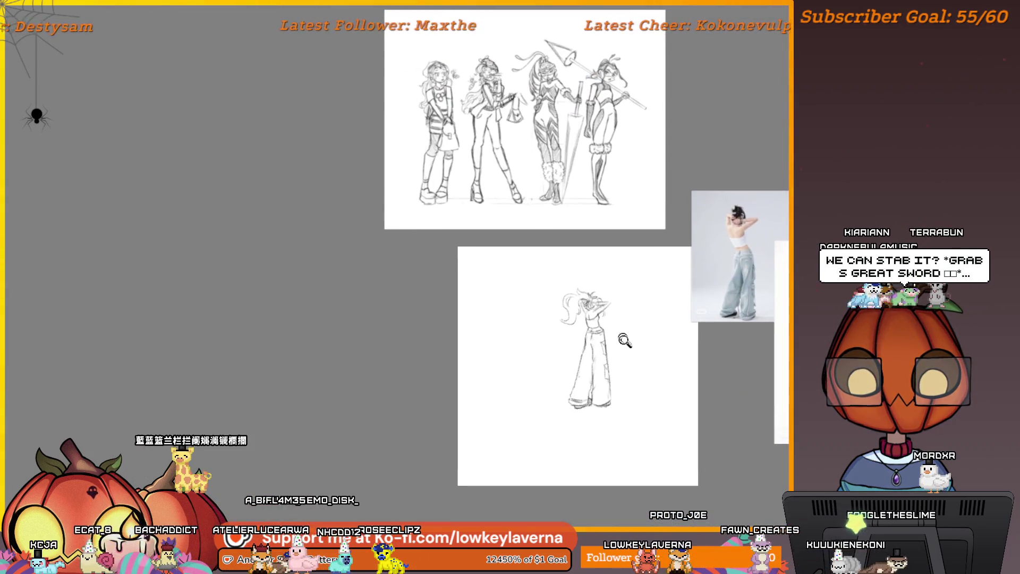
pyautogui.hotkey('ctrl', '0')
# Tilt the head and chest by skewing and rotating them around a waist pivot.
pyautogui.moveTo(593, 266)
pyautogui.mouseDown()
pyautogui.moveTo(479, 284)
pyautogui.moveTo(451, 189)
pyautogui.moveTo(529, 106)
pyautogui.moveTo(628, 149)
pyautogui.moveTo(603, 262)
pyautogui.mouseUp()
pyautogui.hotkey('ctrl', 't')
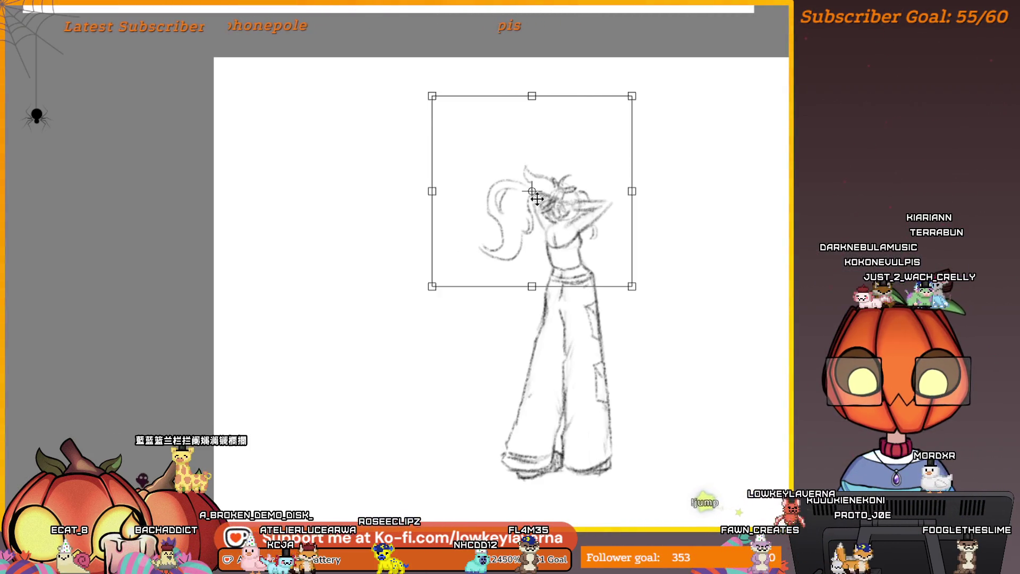
pyautogui.moveTo(533, 191); pyautogui.dragTo(582, 263)
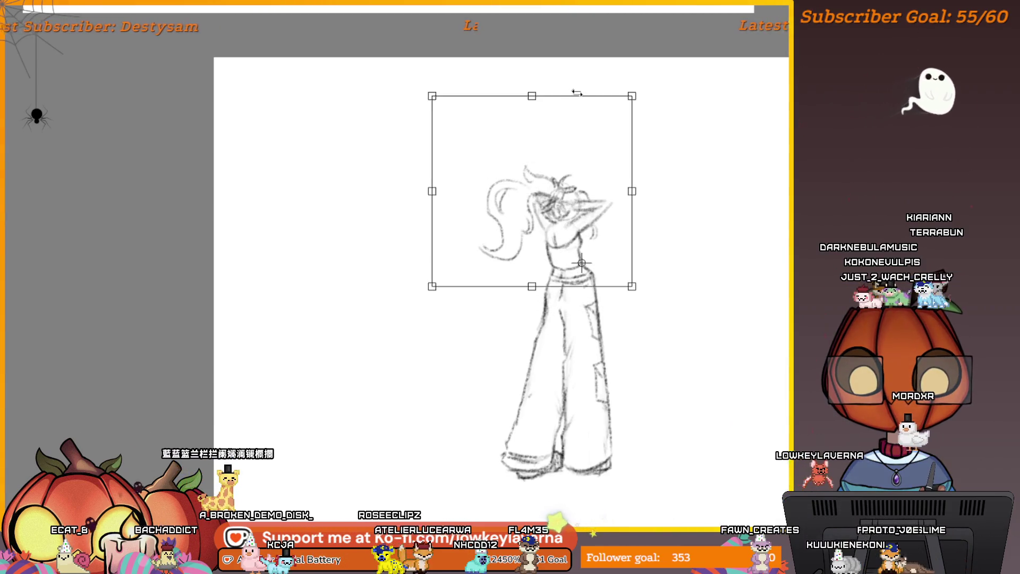
pyautogui.moveTo(574, 92); pyautogui.dragTo(570, 96)
pyautogui.moveTo(633, 175)
pyautogui.mouseDown()
pyautogui.moveTo(633, 221)
pyautogui.moveTo(629, 194)
pyautogui.mouseUp()
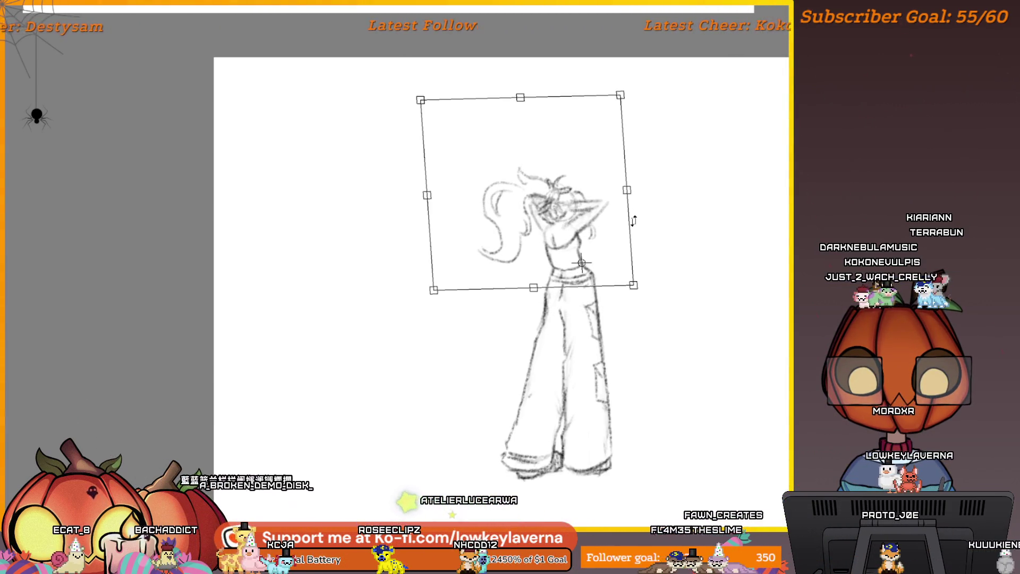
pyautogui.press('m')
pyautogui.scroll(-3, 446, 279)
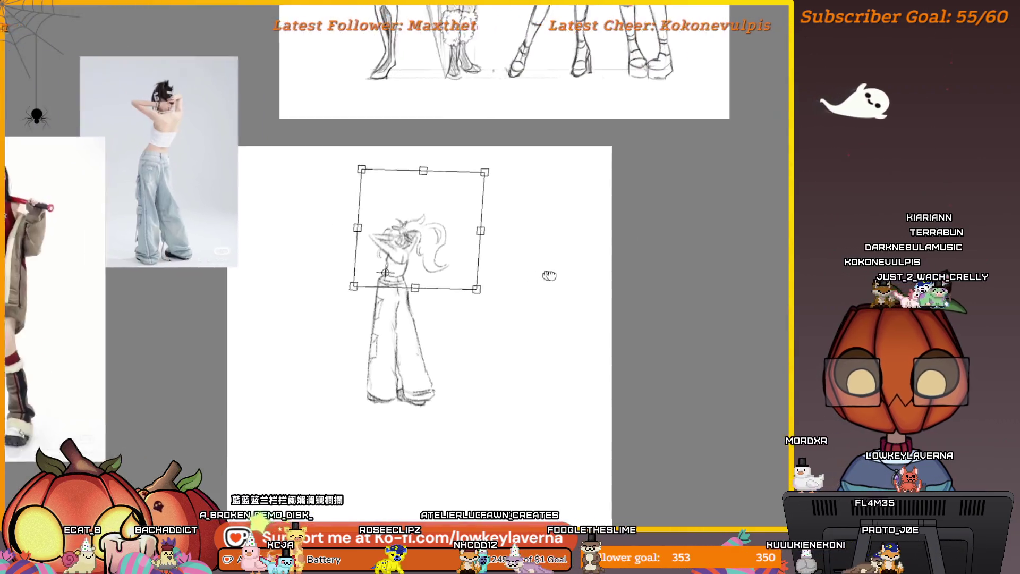
pyautogui.press('m')
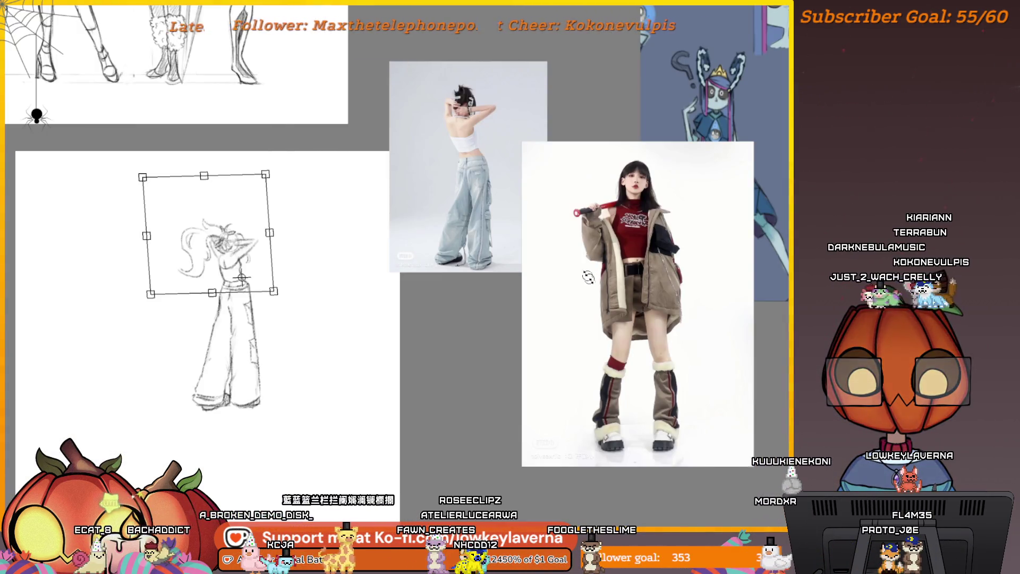
pyautogui.press('Return')
pyautogui.hotkey('ctrl', 'd')
# Select the lower body and legs and nudge them slightly right to realign with the torso.
pyautogui.moveTo(383, 303); pyautogui.dragTo(492, 312)
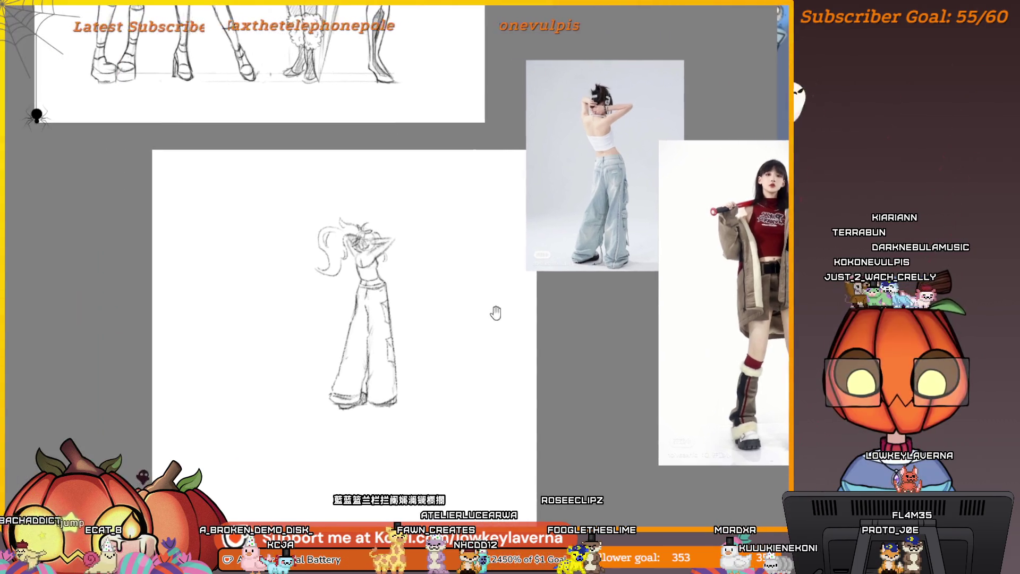
pyautogui.moveTo(378, 281)
pyautogui.mouseDown()
pyautogui.moveTo(311, 367)
pyautogui.moveTo(413, 424)
pyautogui.moveTo(403, 277)
pyautogui.mouseUp()
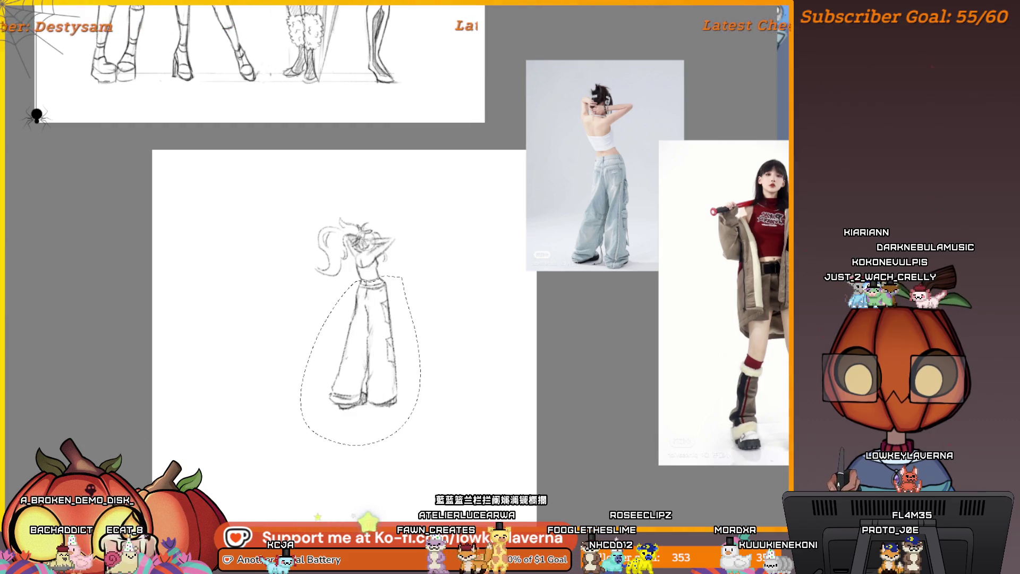
pyautogui.hotkey('ctrl', 't')
pyautogui.moveTo(405, 409); pyautogui.dragTo(411, 407)
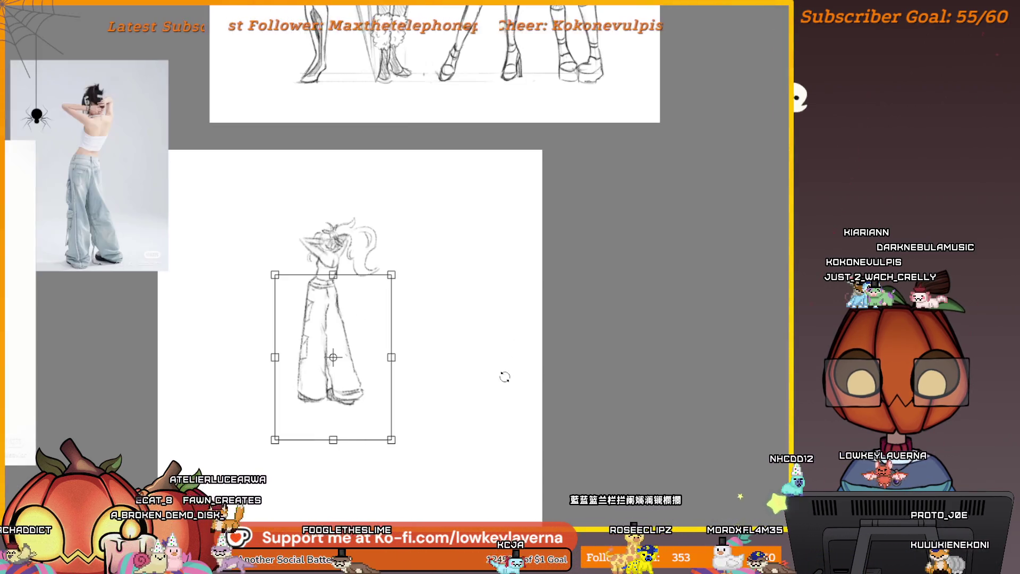
pyautogui.press('m')
pyautogui.moveTo(439, 323); pyautogui.dragTo(577, 397)
pyautogui.press('Return')
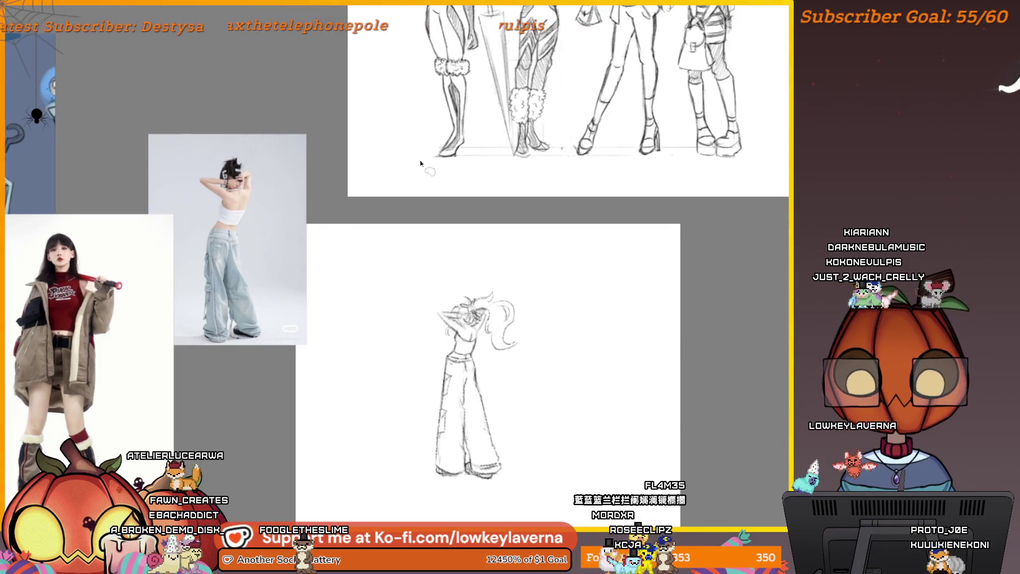
# Move the jeans sketch up-left and the jeans reference photo to the top of the board.
pyautogui.moveTo(421, 164); pyautogui.dragTo(457, 110)
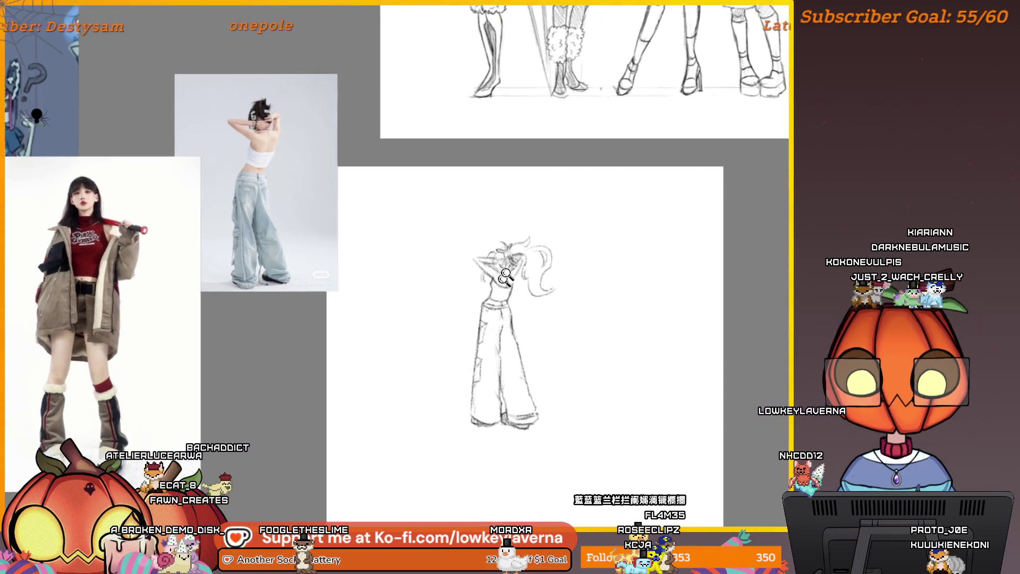
pyautogui.scroll(2, 505, 329)
pyautogui.scroll(-2, 532, 308)
pyautogui.scroll(4, 553, 259)
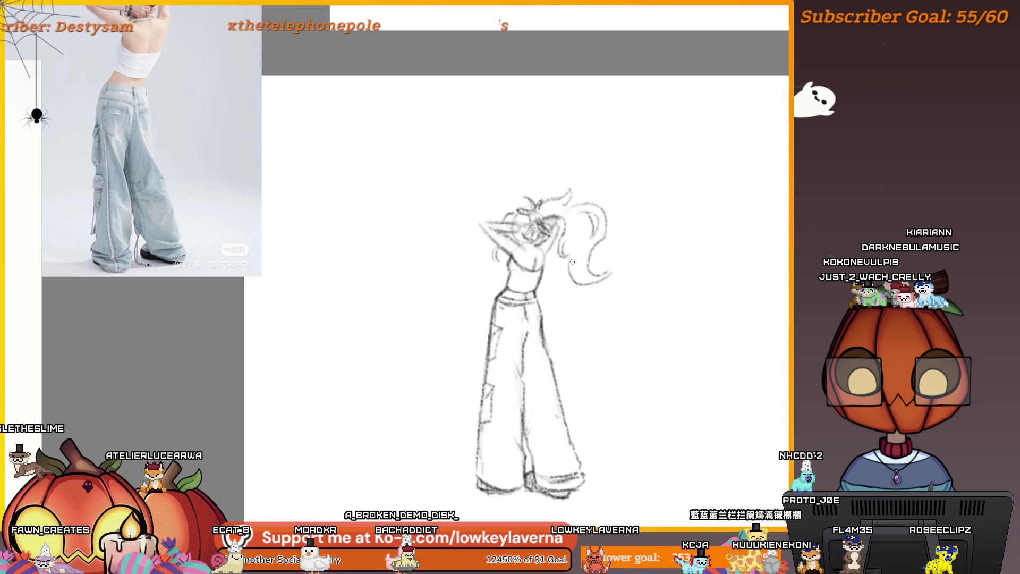
pyautogui.scroll(-5, 572, 262)
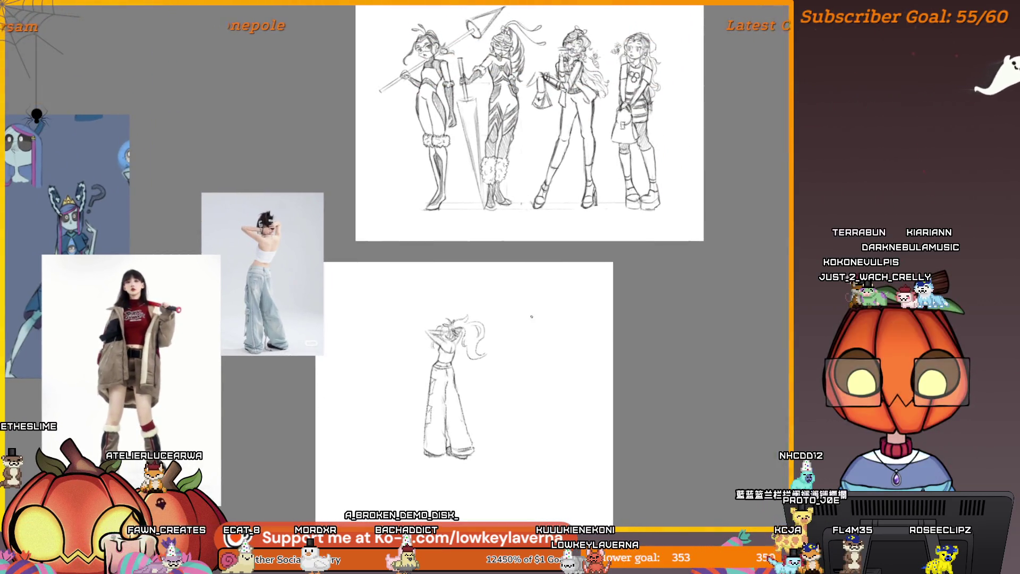
pyautogui.scroll(-3, 532, 317)
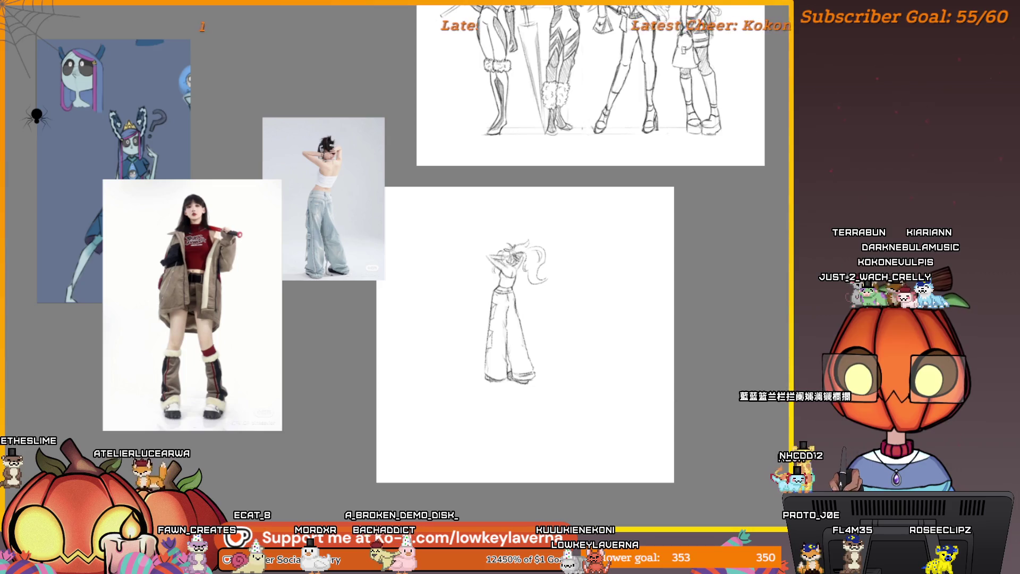
pyautogui.moveTo(517, 312); pyautogui.dragTo(444, 271)
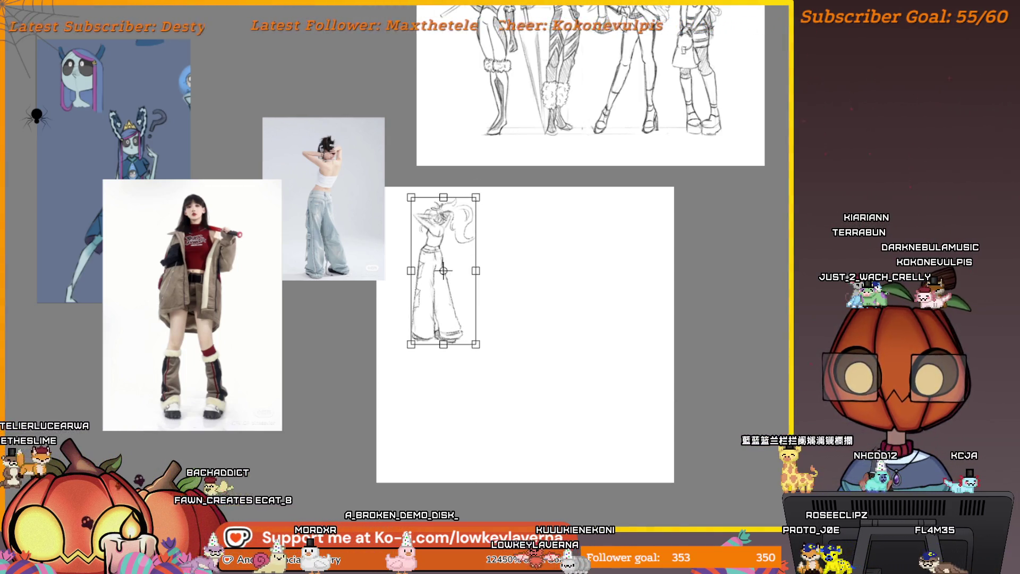
pyautogui.moveTo(336, 188); pyautogui.dragTo(316, 40)
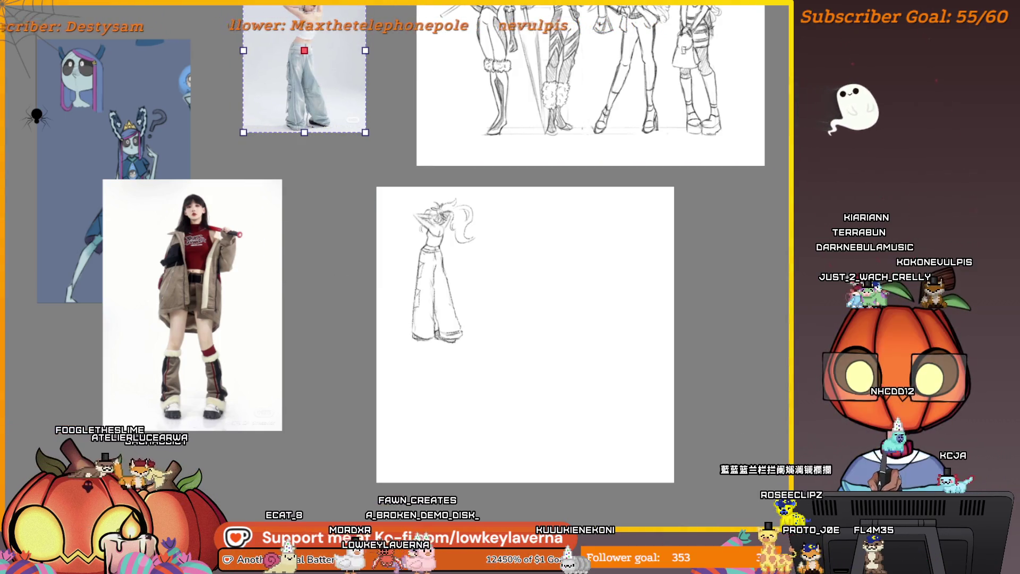
# Shift the jacket-and-bat photo up-right and push the jeans sketch to the page's right edge.
pyautogui.click(257, 255)
pyautogui.moveTo(247, 276)
pyautogui.mouseDown()
pyautogui.moveTo(324, 227)
pyautogui.moveTo(325, 243)
pyautogui.mouseUp()
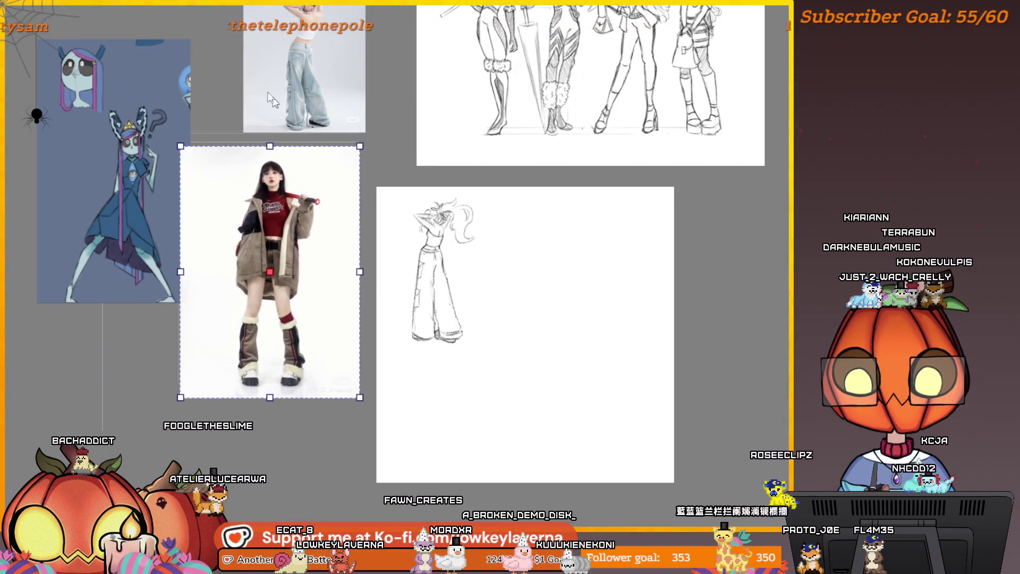
pyautogui.scroll(5, 422, 287)
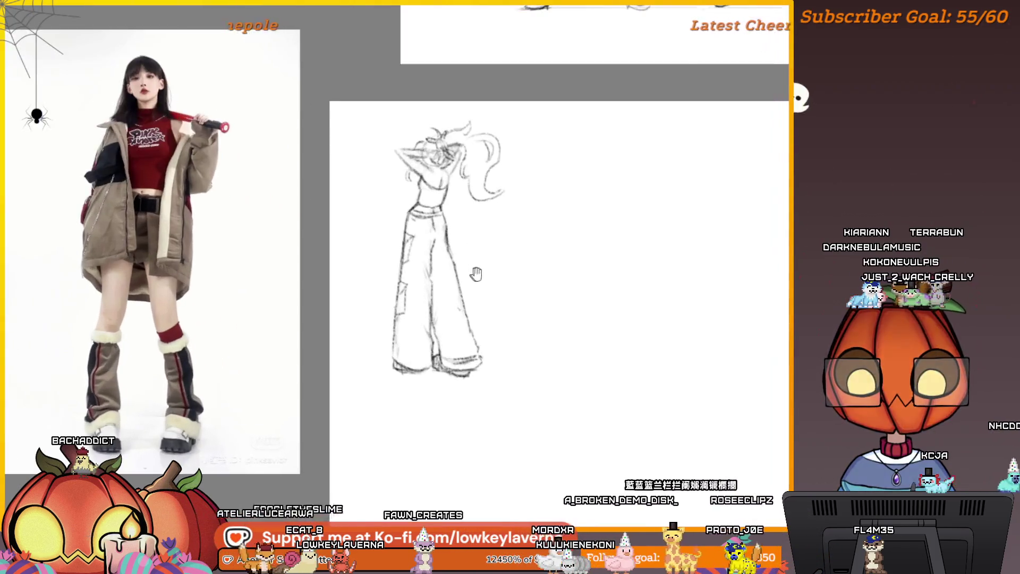
pyautogui.click(477, 280)
pyautogui.moveTo(477, 280); pyautogui.dragTo(755, 290)
pyautogui.moveTo(590, 324)
pyautogui.mouseDown()
pyautogui.moveTo(381, 325)
pyautogui.moveTo(607, 321)
pyautogui.mouseUp()
pyautogui.scroll(3, 468, 228)
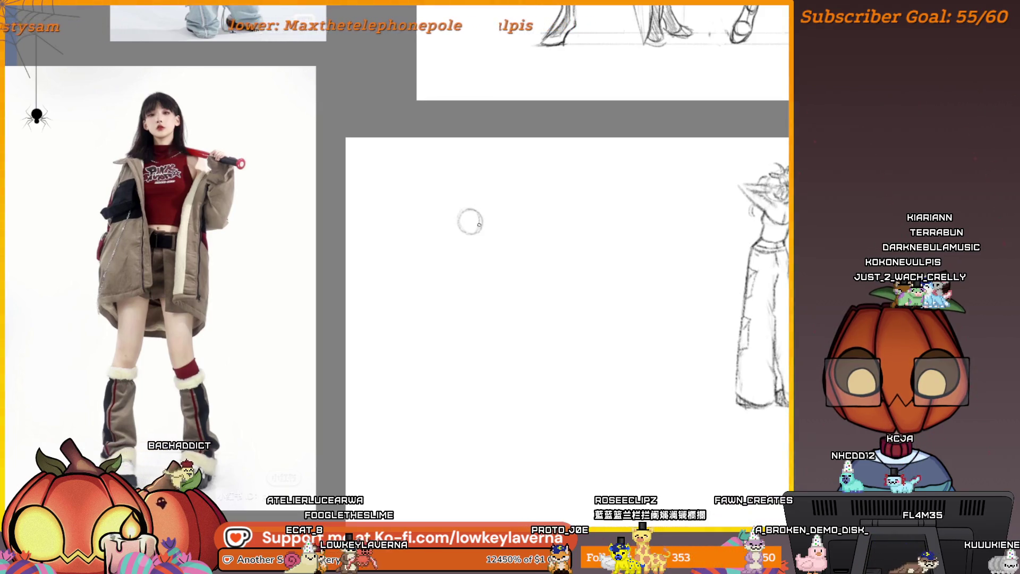
# Sketch leg strokes and head cross lines under the head circle, then undo them.
pyautogui.moveTo(479, 224); pyautogui.dragTo(474, 216)
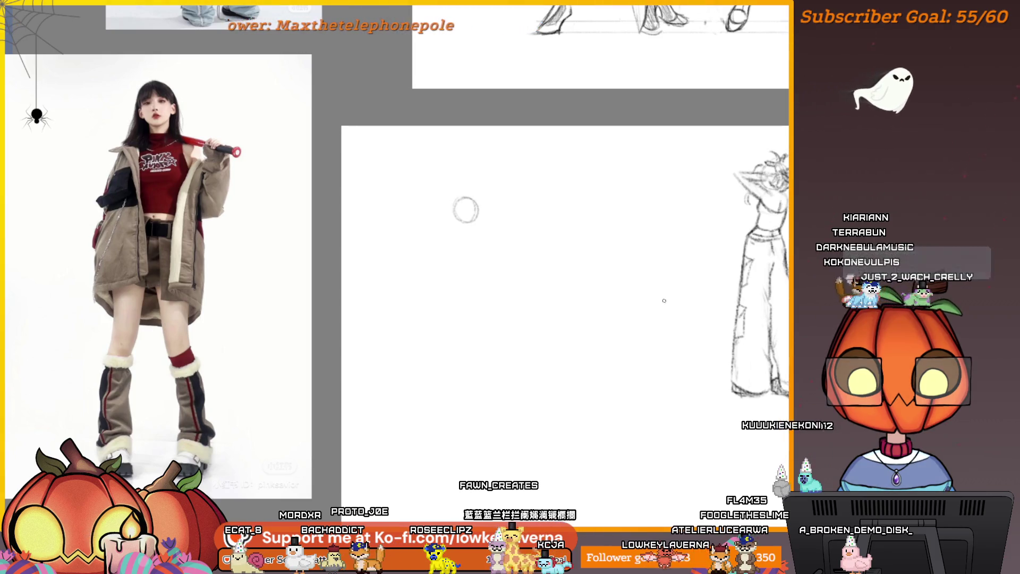
pyautogui.moveTo(477, 223)
pyautogui.mouseDown()
pyautogui.moveTo(553, 219)
pyautogui.moveTo(552, 201)
pyautogui.moveTo(562, 200)
pyautogui.mouseUp()
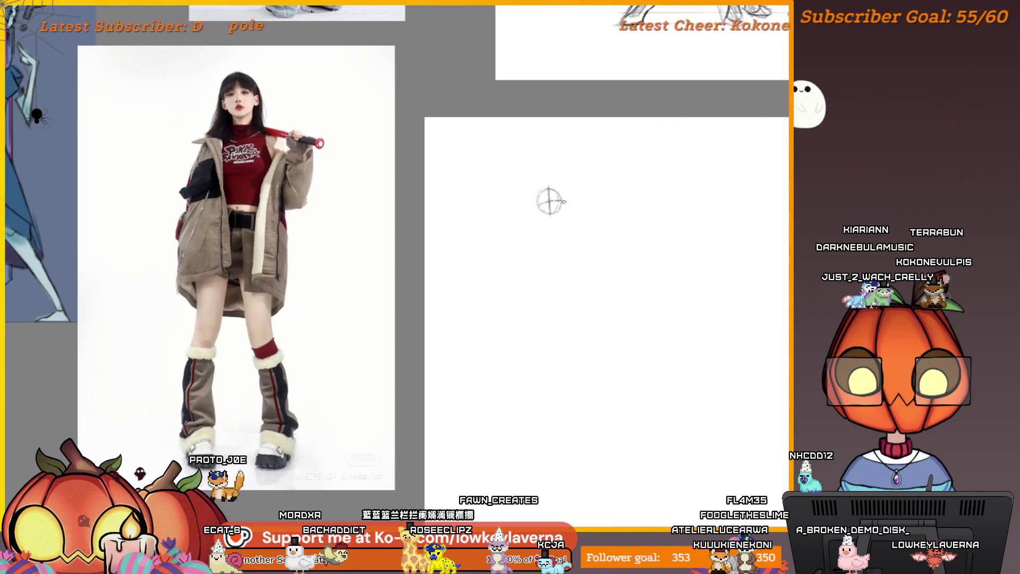
pyautogui.scroll(-1, 565, 225)
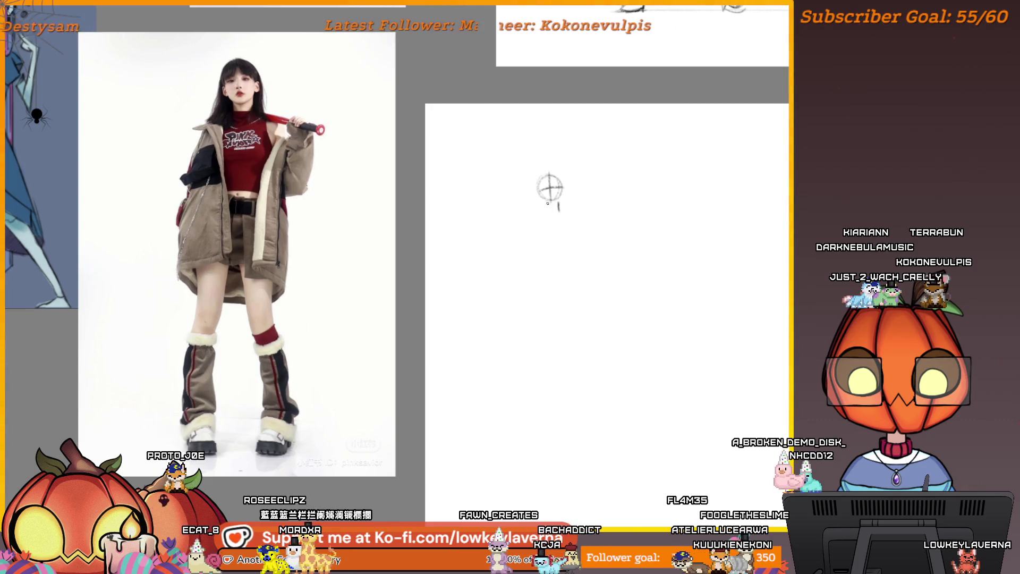
pyautogui.moveTo(547, 209)
pyautogui.mouseDown()
pyautogui.moveTo(560, 204)
pyautogui.moveTo(545, 209)
pyautogui.mouseUp()
pyautogui.moveTo(554, 202)
pyautogui.mouseDown()
pyautogui.moveTo(561, 208)
pyautogui.moveTo(549, 208)
pyautogui.moveTo(560, 207)
pyautogui.mouseUp()
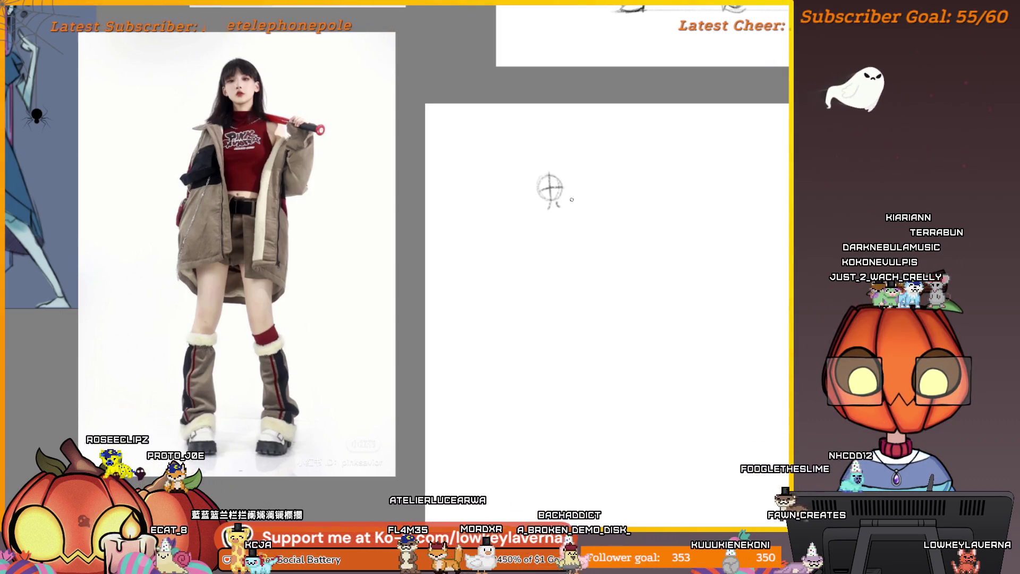
pyautogui.hotkey('ctrl', 'z')
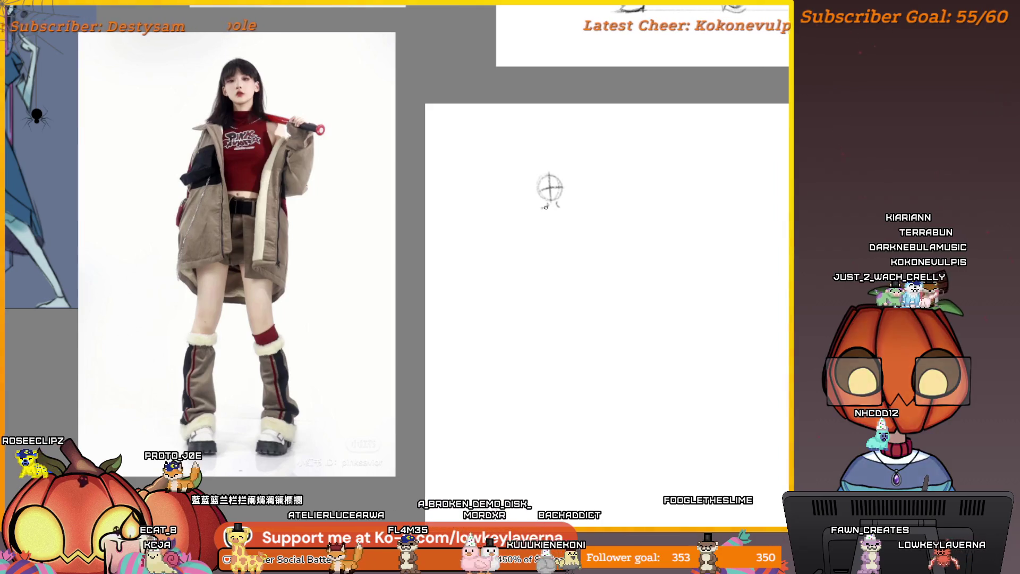
pyautogui.moveTo(548, 206); pyautogui.dragTo(538, 209)
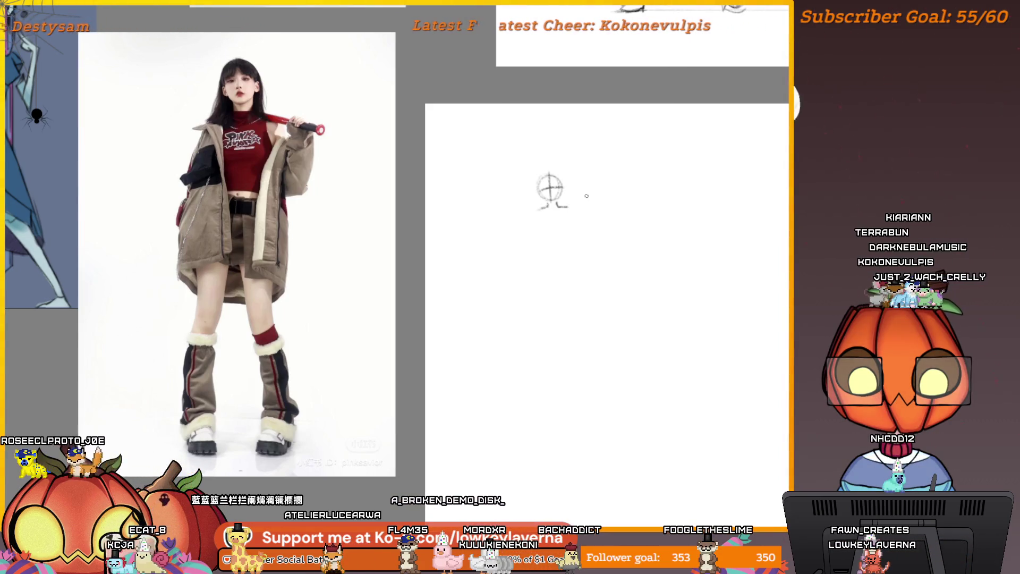
pyautogui.hotkey('ctrl', 'z')
pyautogui.hotkey('ctrl', 'z')
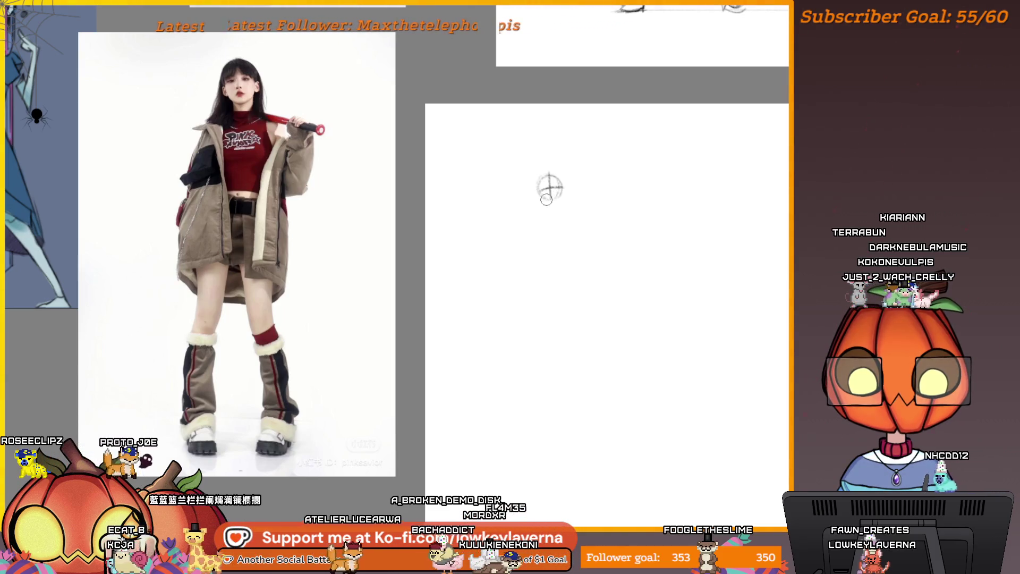
pyautogui.hotkey('ctrl', 'z')
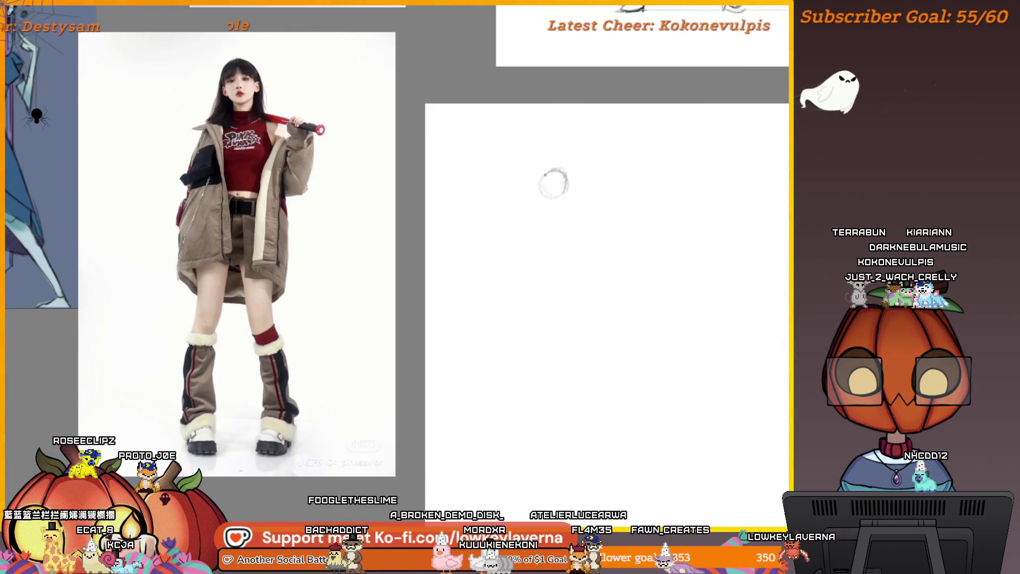
# Draw a vertical centre line through the head and two circles stacked beneath it.
pyautogui.moveTo(555, 171); pyautogui.dragTo(554, 197)
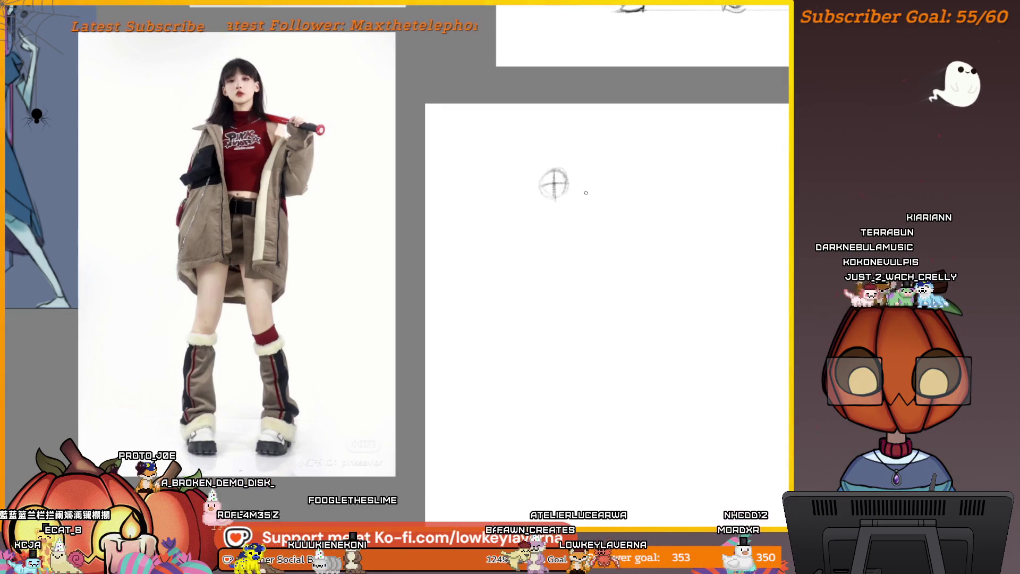
pyautogui.moveTo(586, 192)
pyautogui.mouseDown()
pyautogui.moveTo(568, 172)
pyautogui.moveTo(555, 177)
pyautogui.mouseUp()
pyautogui.scroll(1, 562, 151)
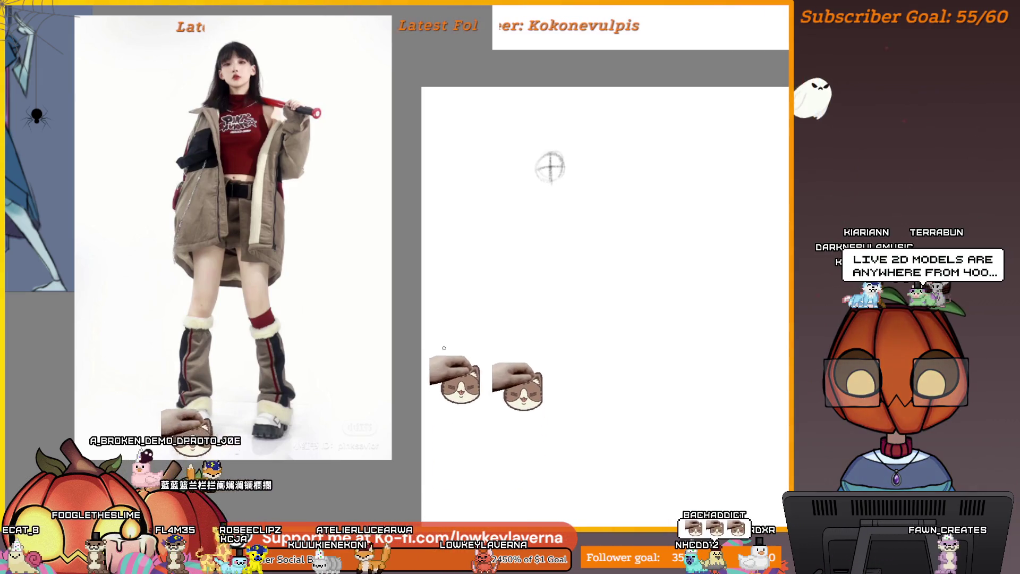
pyautogui.moveTo(584, 144)
pyautogui.mouseDown()
pyautogui.moveTo(599, 135)
pyautogui.moveTo(544, 155)
pyautogui.moveTo(589, 154)
pyautogui.moveTo(544, 121)
pyautogui.mouseUp()
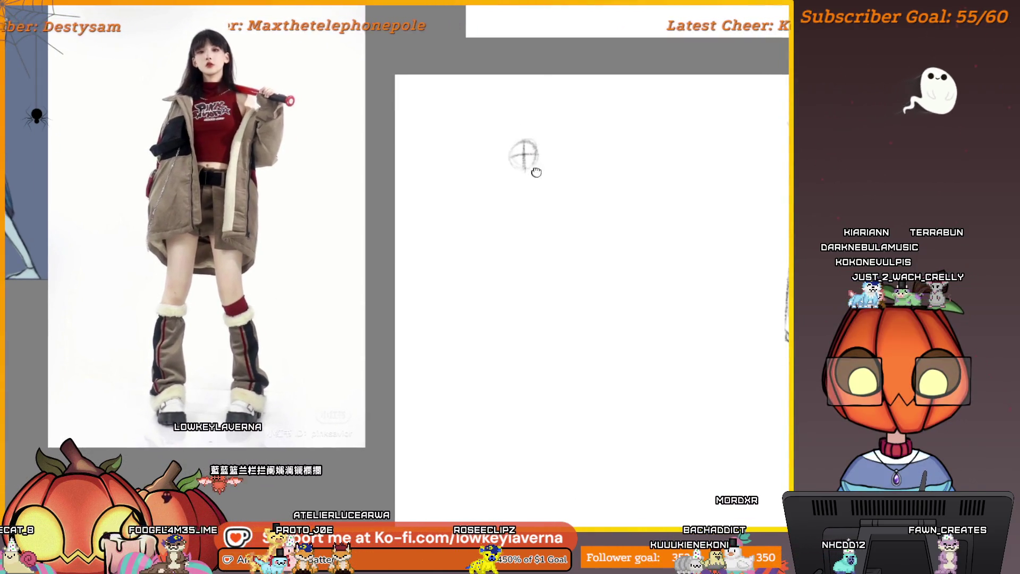
pyautogui.moveTo(534, 174); pyautogui.dragTo(546, 175)
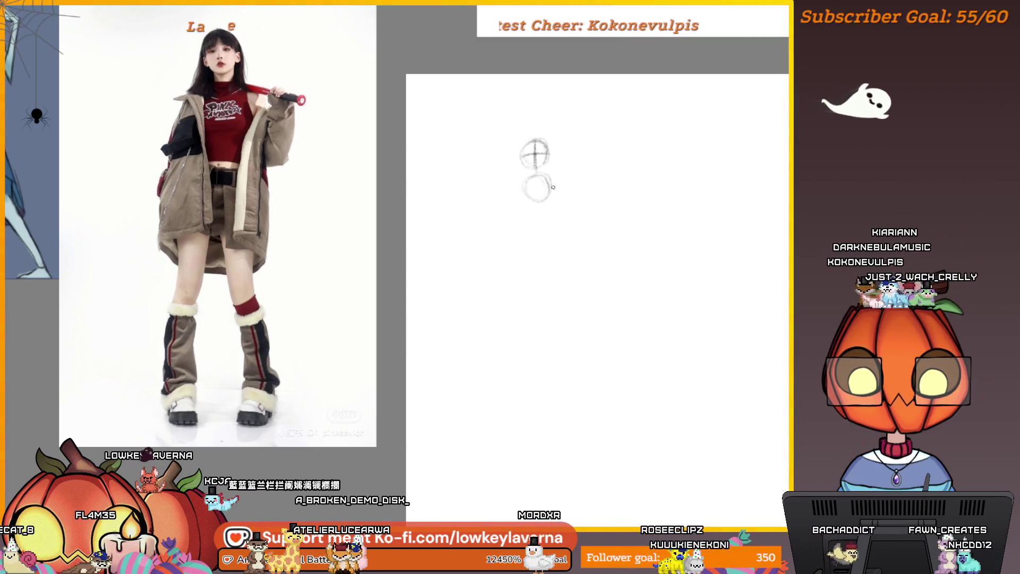
pyautogui.moveTo(533, 173); pyautogui.dragTo(535, 174)
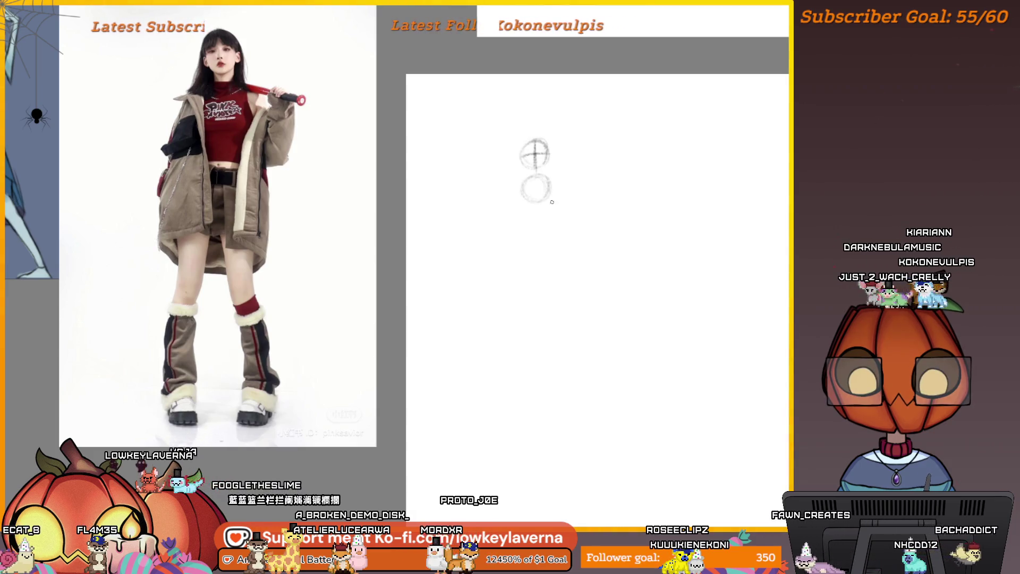
pyautogui.moveTo(536, 215)
pyautogui.mouseDown()
pyautogui.moveTo(510, 223)
pyautogui.moveTo(540, 223)
pyautogui.mouseUp()
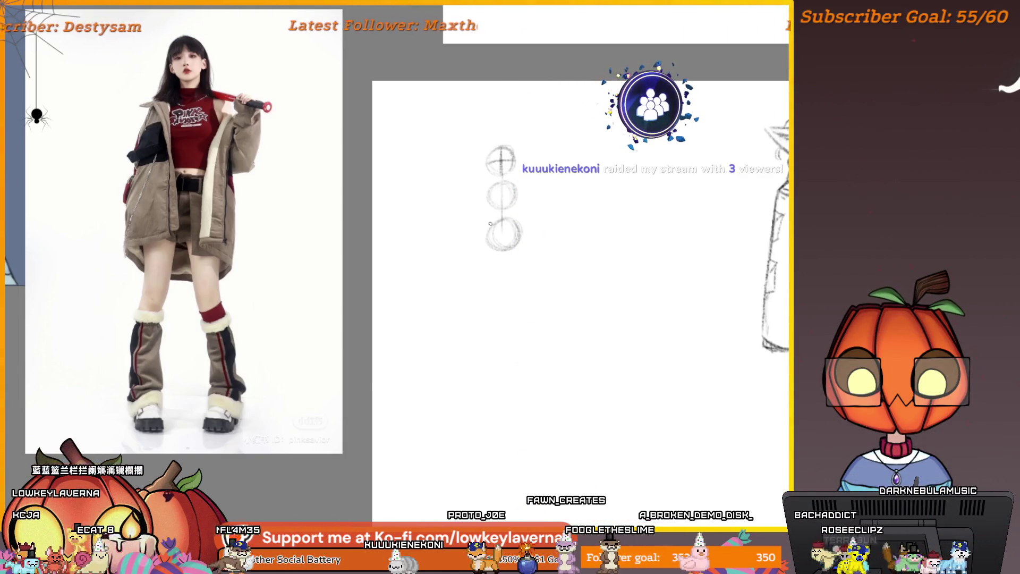
# Draw a pencil line running down-right from the middle circle.
pyautogui.moveTo(543, 234)
pyautogui.mouseDown()
pyautogui.moveTo(515, 242)
pyautogui.moveTo(531, 238)
pyautogui.mouseUp()
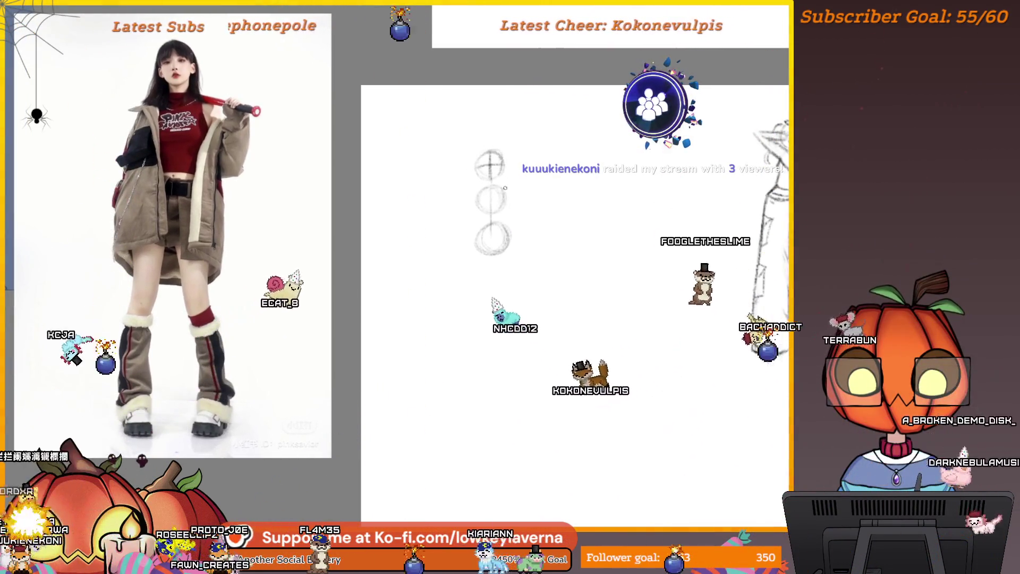
pyautogui.moveTo(505, 190); pyautogui.dragTo(515, 214)
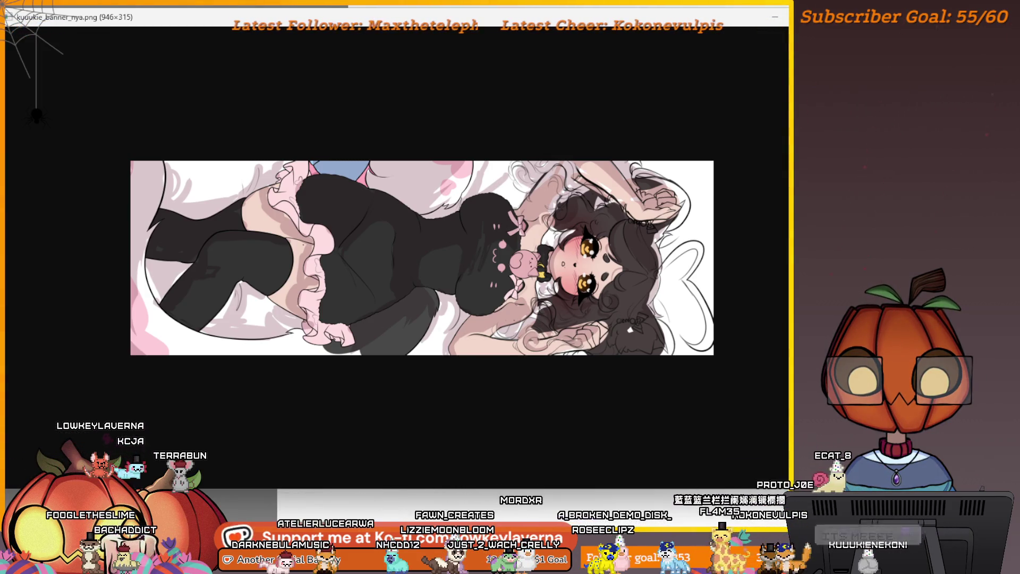
# Dismiss the banner's right-click menu twice without choosing anything, then close the viewer with Escape.
pyautogui.rightClick(662, 219)
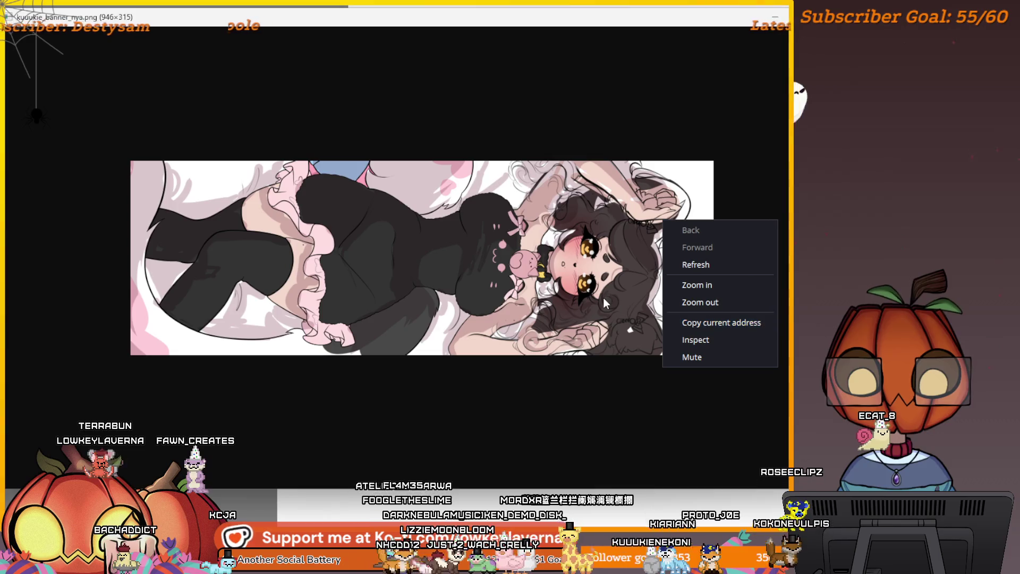
pyautogui.click(633, 191)
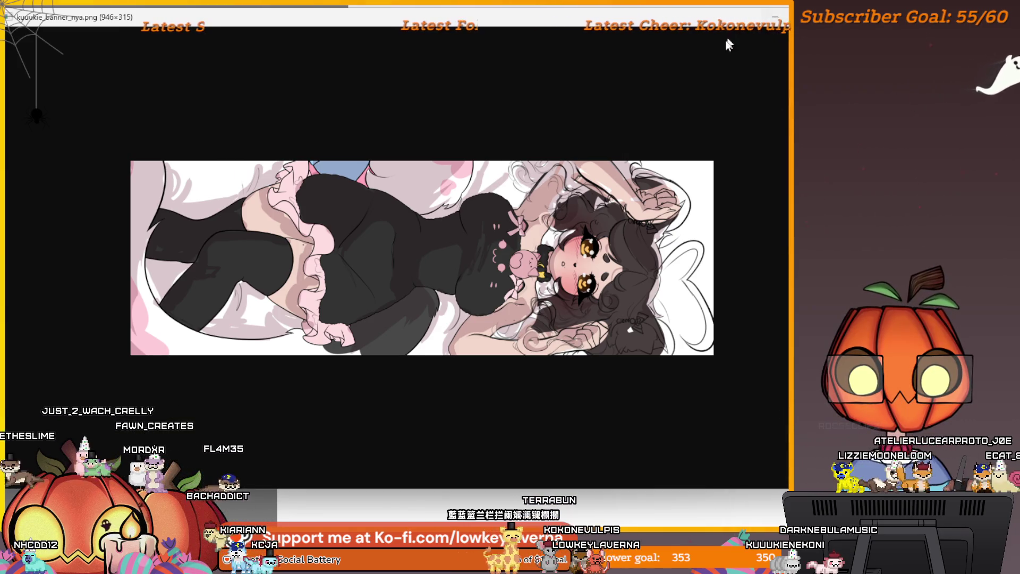
pyautogui.rightClick(592, 275)
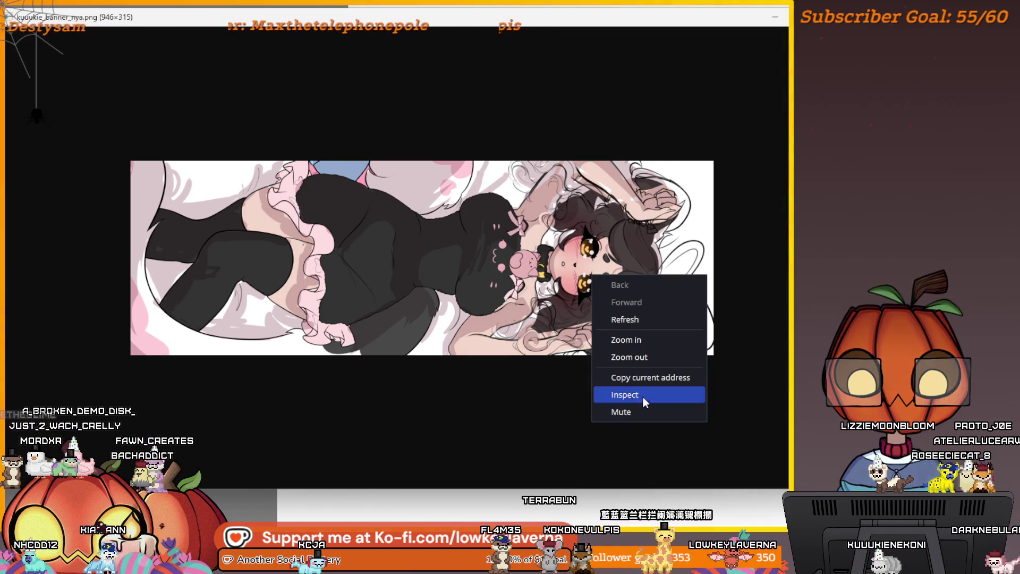
pyautogui.click(502, 298)
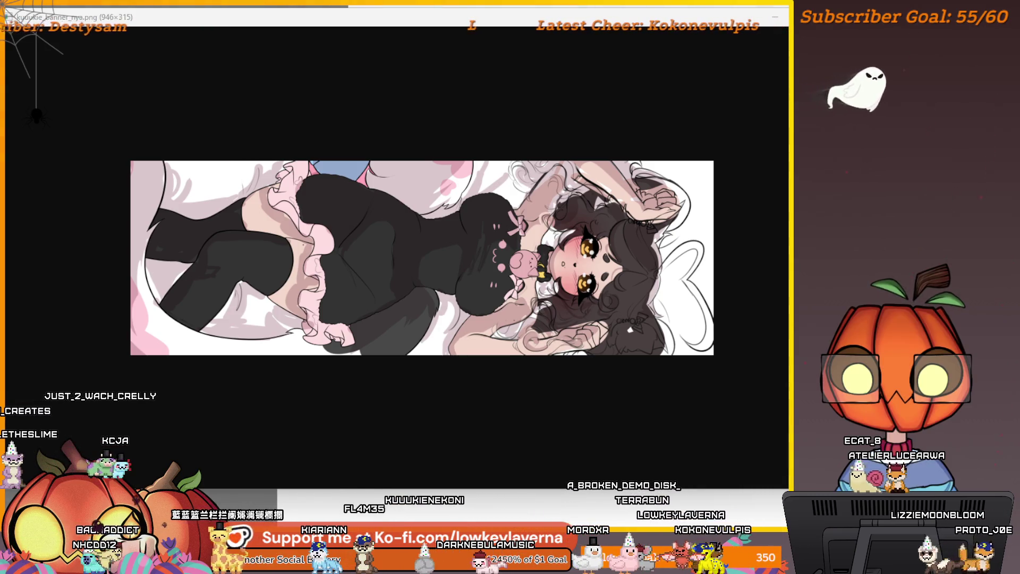
pyautogui.press('Escape')
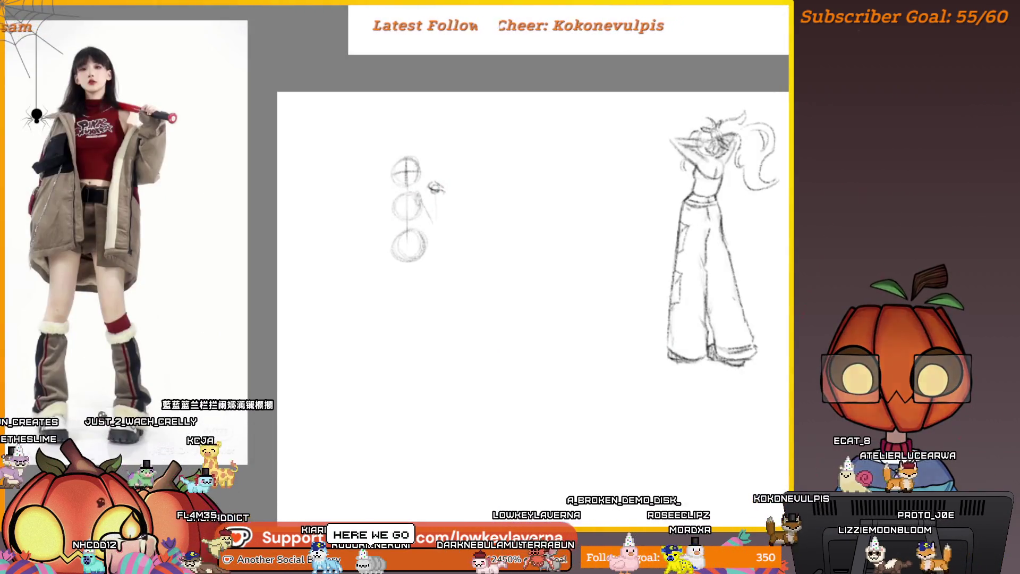
# Bring the banner viewer back, shrink its window and centre it over the sketch canvas.
pyautogui.hotkey('alt', 'Tab')
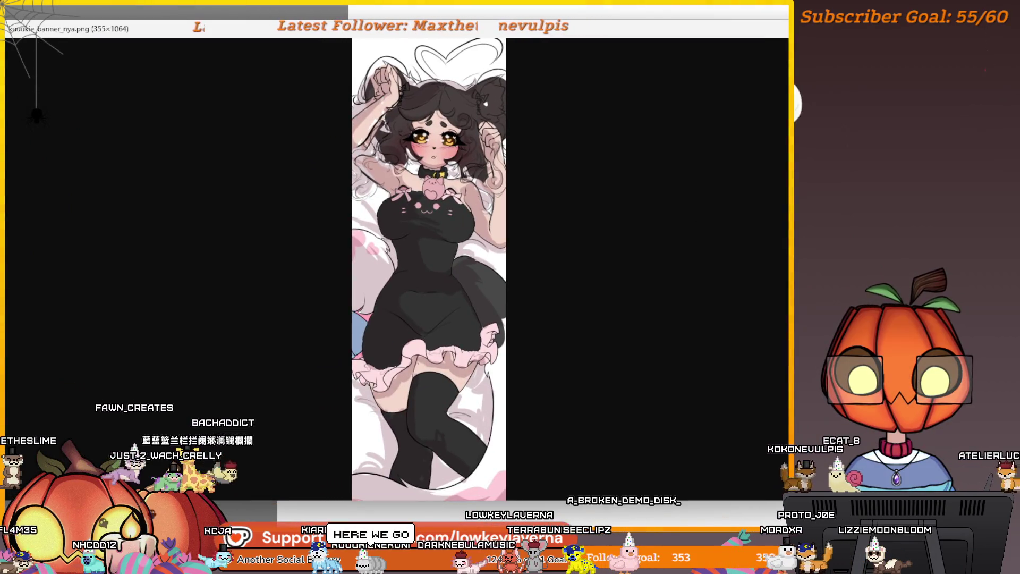
pyautogui.moveTo(790, 210); pyautogui.dragTo(251, 228)
pyautogui.moveTo(162, 35)
pyautogui.mouseDown()
pyautogui.moveTo(442, 51)
pyautogui.moveTo(514, 45)
pyautogui.moveTo(487, 8)
pyautogui.mouseUp()
pyautogui.scroll(2, 486, 255)
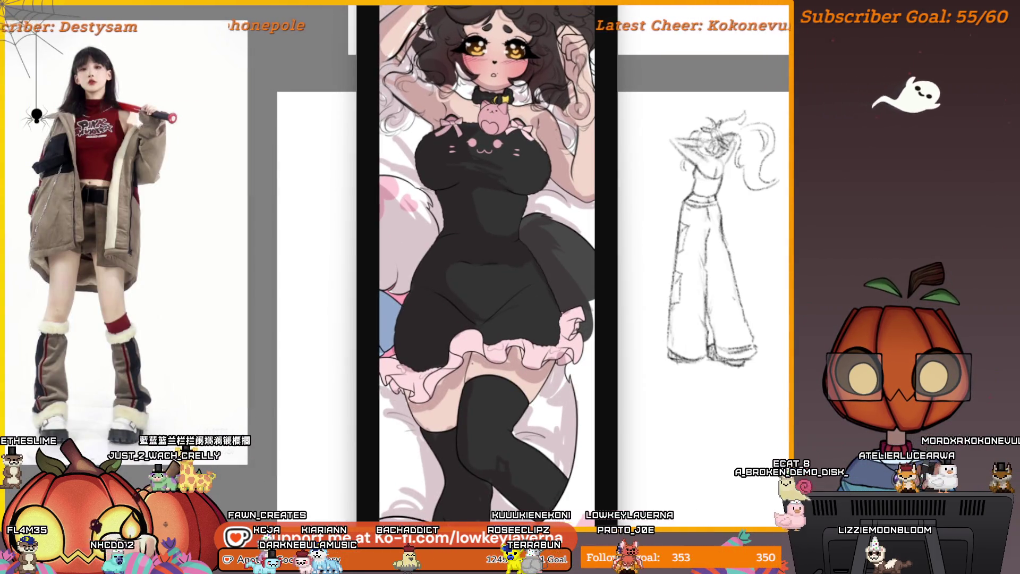
pyautogui.scroll(-3, 482, 65)
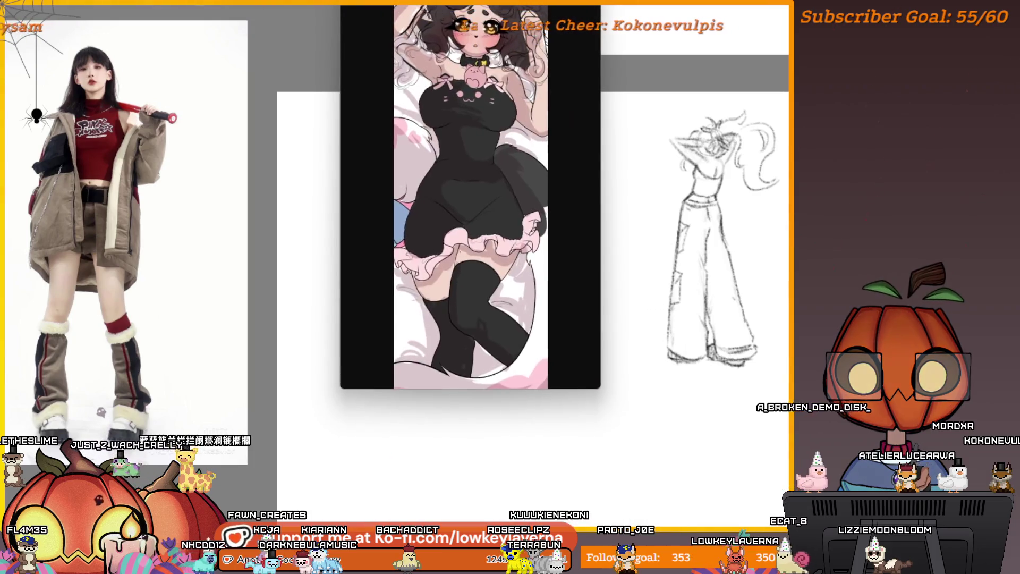
pyautogui.moveTo(481, 59); pyautogui.dragTo(482, 73)
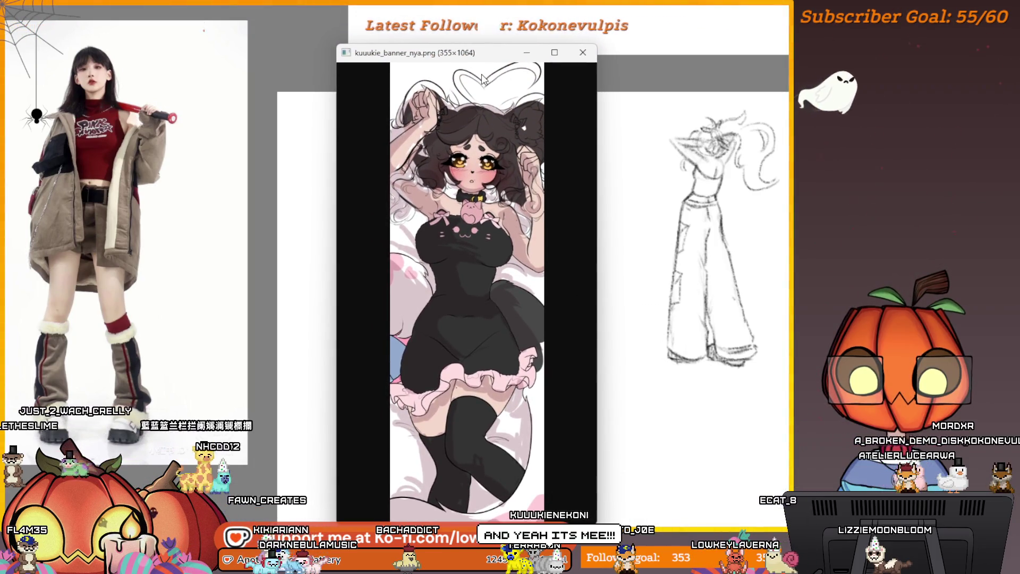
# Zoom into the illustration and scroll through the character in the black, pink-frilled dress.
pyautogui.scroll(2, 468, 255)
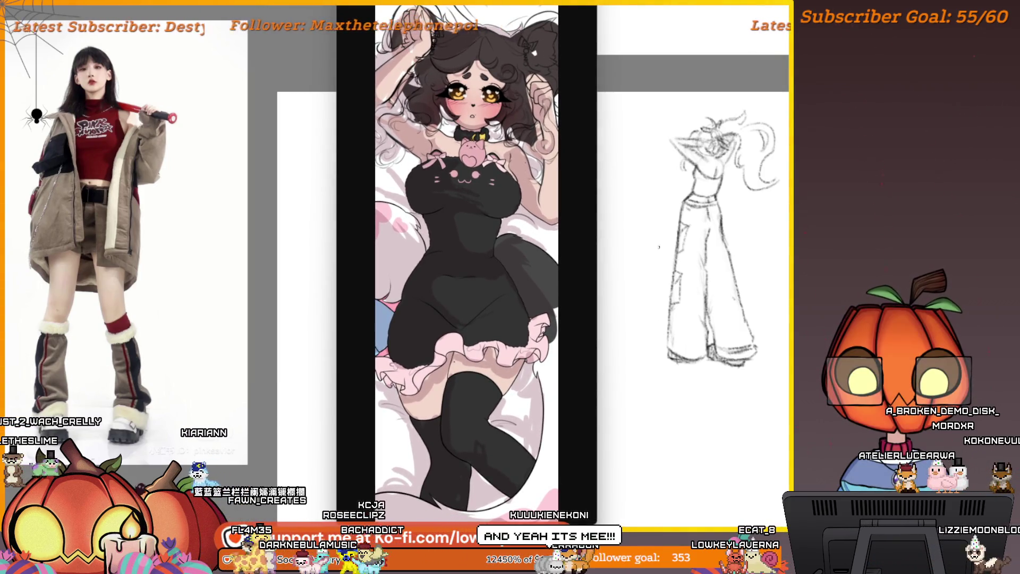
pyautogui.scroll(1, 528, 199)
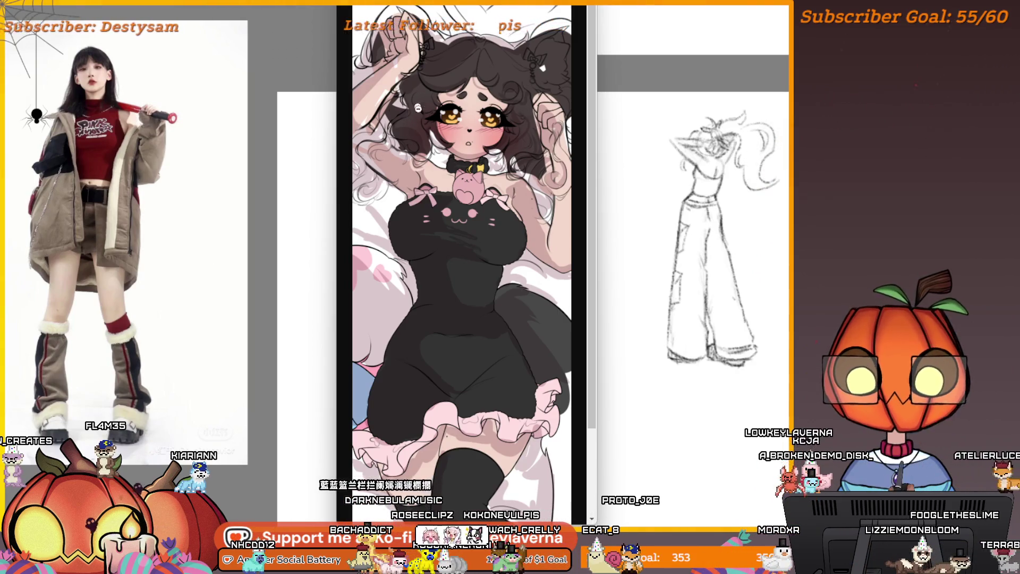
pyautogui.scroll(-3, 372, 215)
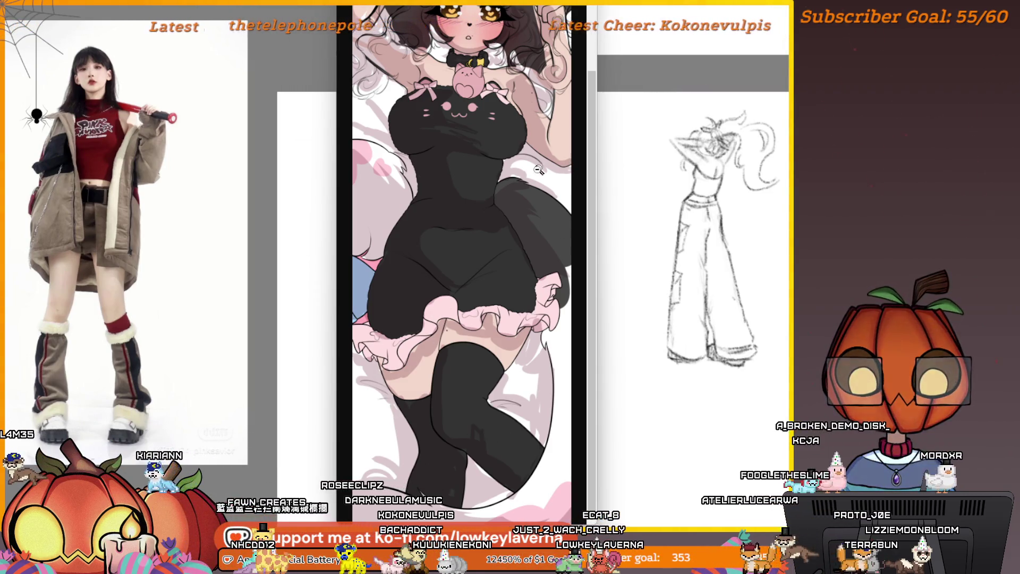
pyautogui.scroll(3, 563, 195)
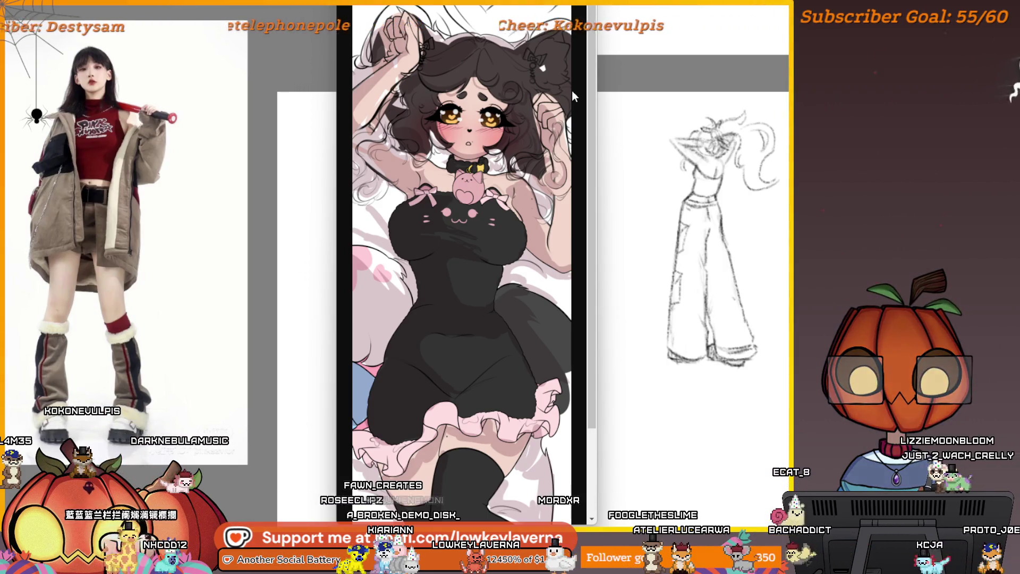
pyautogui.scroll(-2, 354, 268)
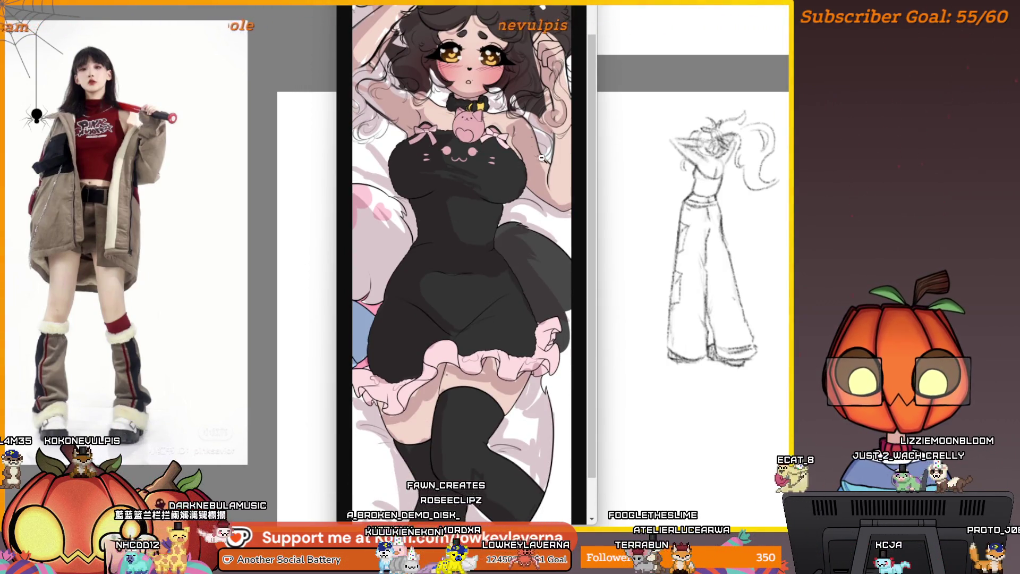
pyautogui.scroll(-2, 354, 268)
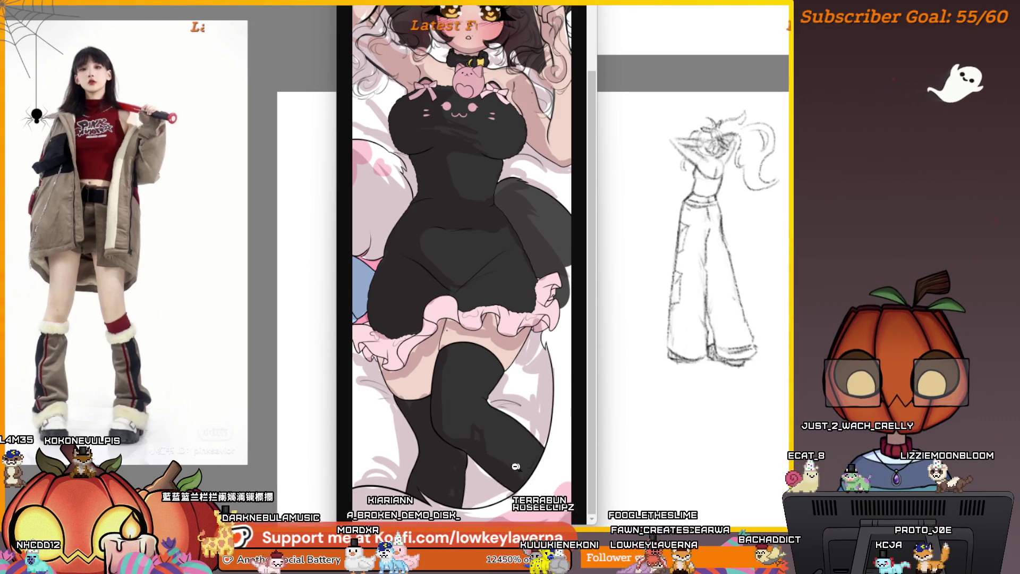
pyautogui.scroll(4, 552, 250)
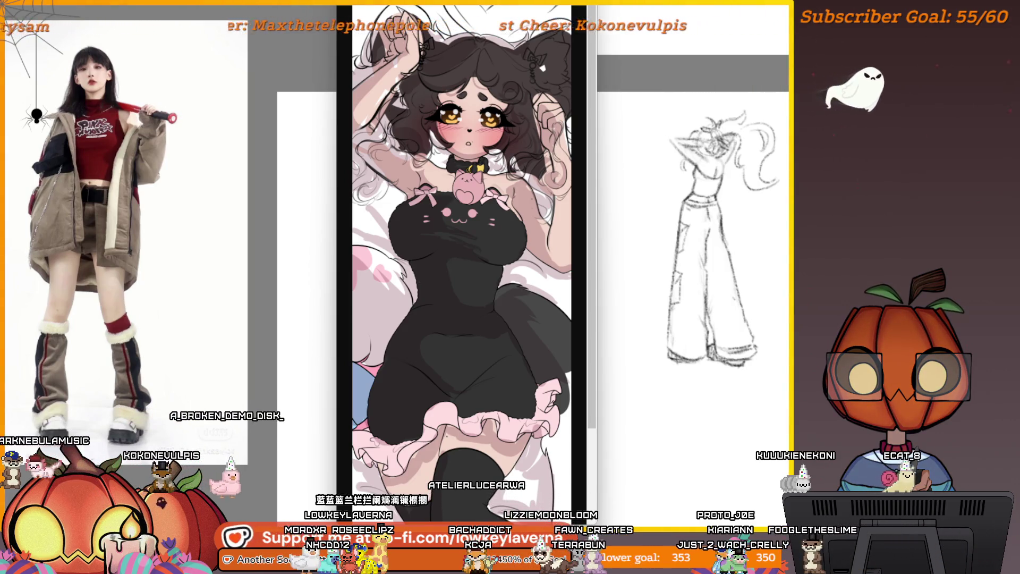
pyautogui.scroll(-3, 513, 100)
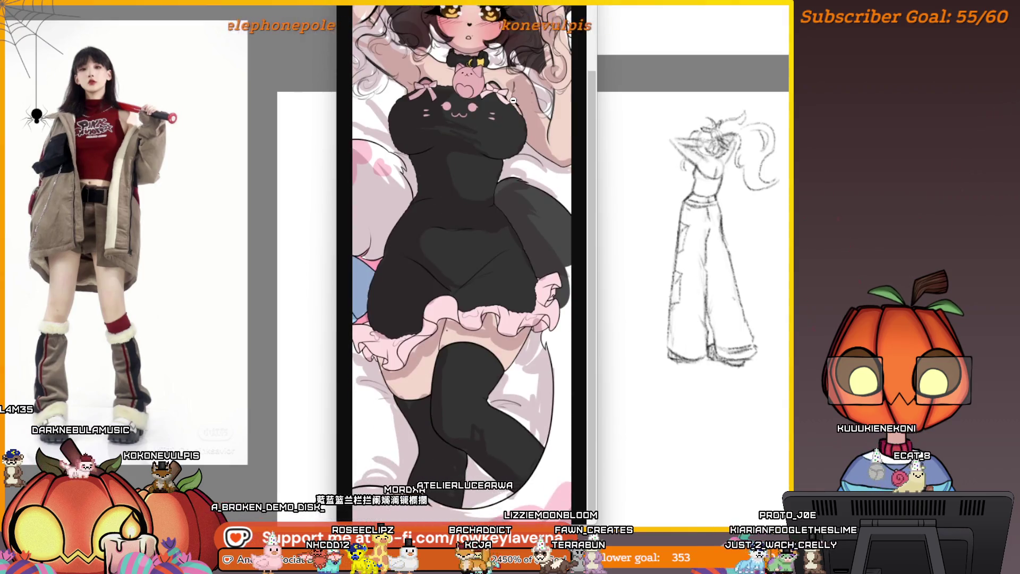
pyautogui.scroll(3, 513, 100)
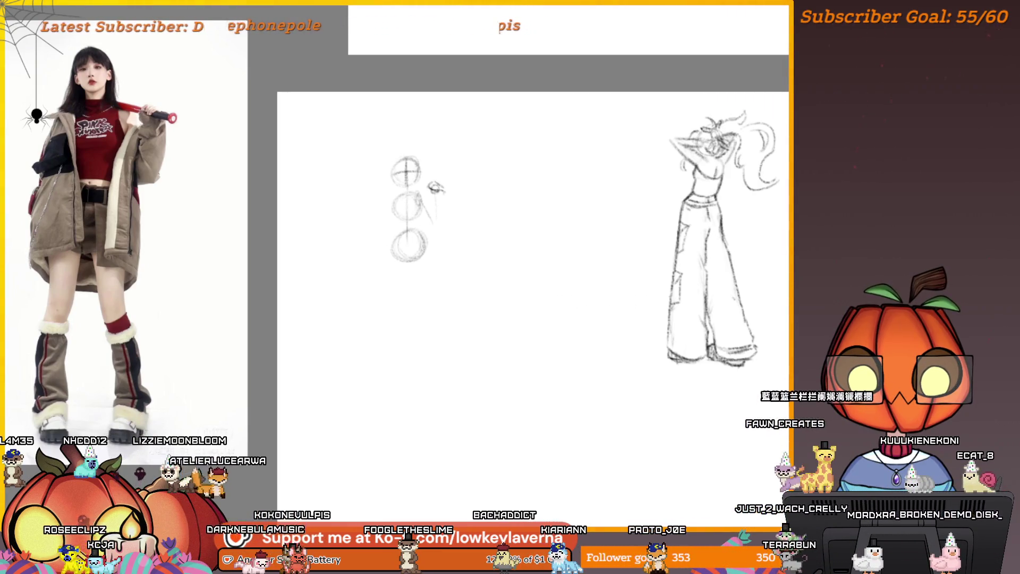
# Pan the canvas right to frame the three stacked circles beside the jacket photo.
pyautogui.moveTo(485, 206)
pyautogui.mouseDown()
pyautogui.moveTo(648, 231)
pyautogui.moveTo(611, 209)
pyautogui.moveTo(640, 199)
pyautogui.moveTo(641, 211)
pyautogui.mouseUp()
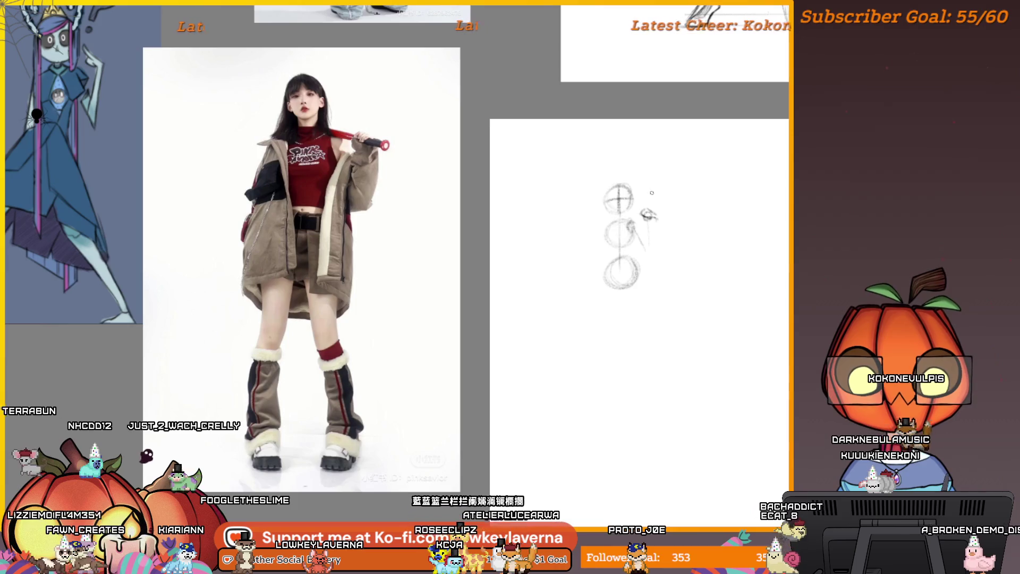
# Darken the shoulder shape, extend the arm down from it and shade it.
pyautogui.scroll(5, 625, 238)
pyautogui.scroll(-2, 564, 260)
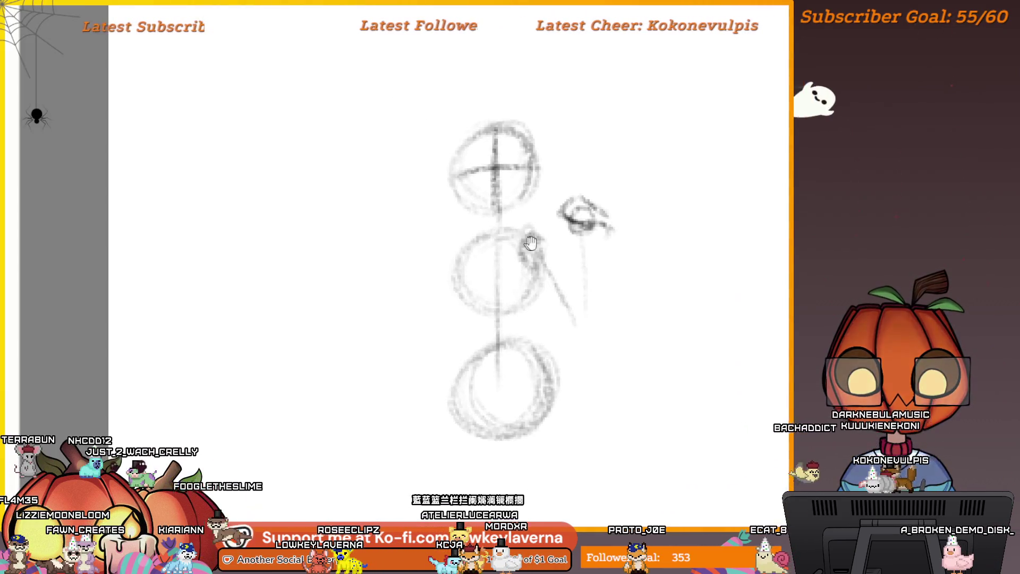
pyautogui.moveTo(554, 267); pyautogui.dragTo(565, 254)
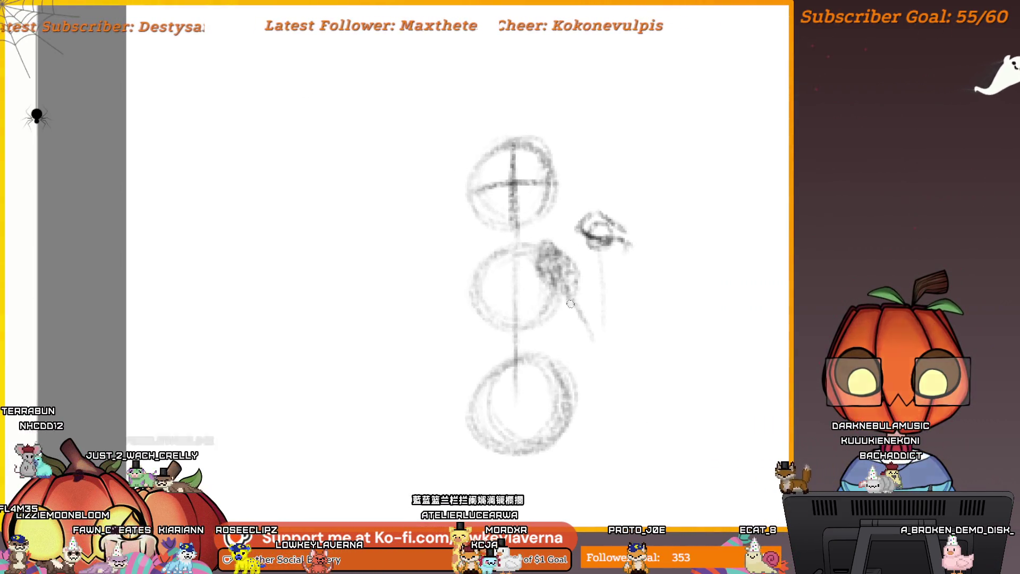
pyautogui.moveTo(571, 303); pyautogui.dragTo(584, 312)
pyautogui.scroll(-2, 600, 240)
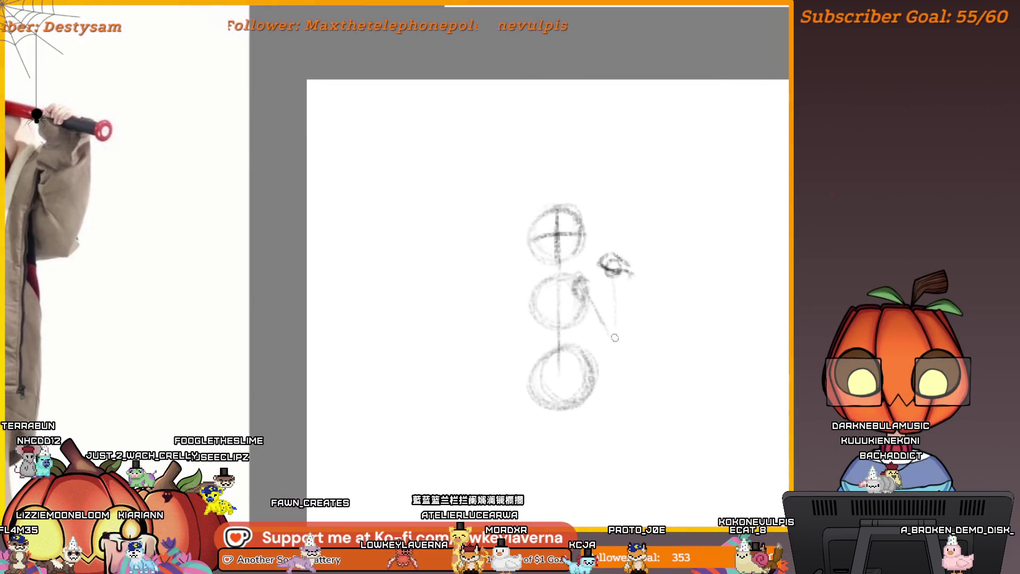
pyautogui.moveTo(602, 340)
pyautogui.mouseDown()
pyautogui.moveTo(588, 282)
pyautogui.moveTo(605, 260)
pyautogui.moveTo(627, 269)
pyautogui.mouseUp()
pyautogui.scroll(-3, 589, 282)
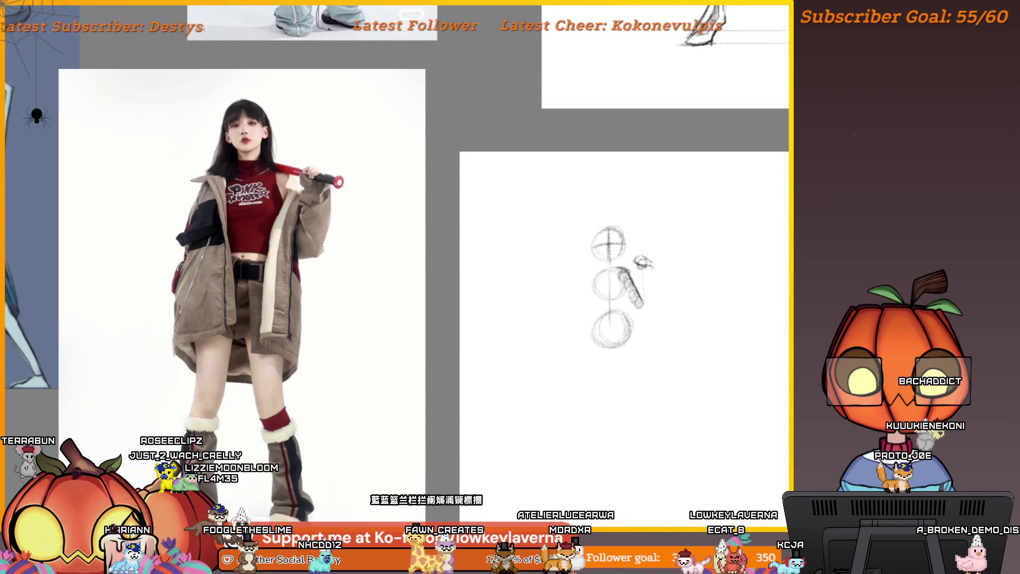
# Draw the arm from the shoulder up toward the raised hand and undo the stray bat stroke.
pyautogui.moveTo(615, 271); pyautogui.dragTo(630, 263)
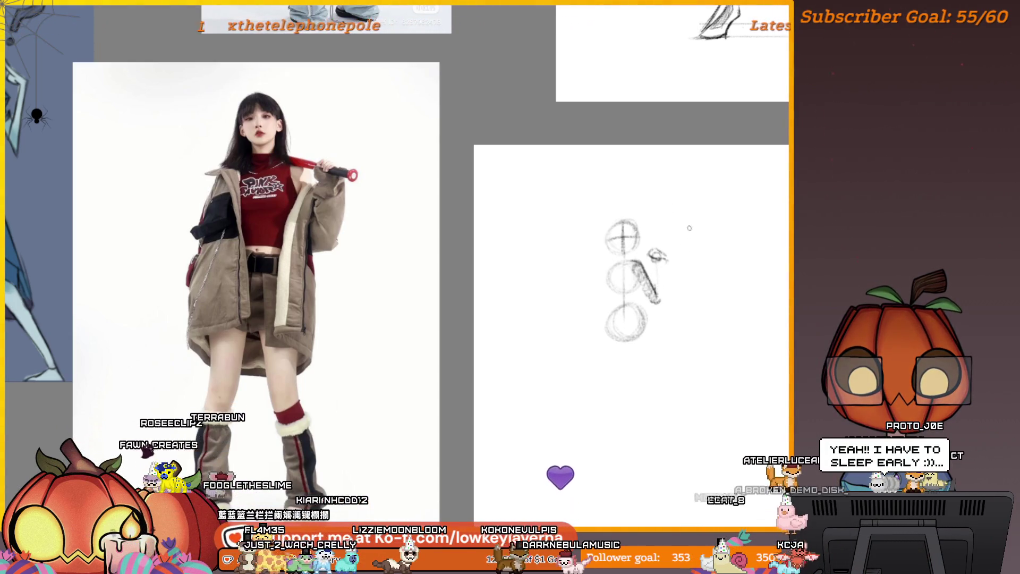
pyautogui.moveTo(689, 228); pyautogui.dragTo(711, 251)
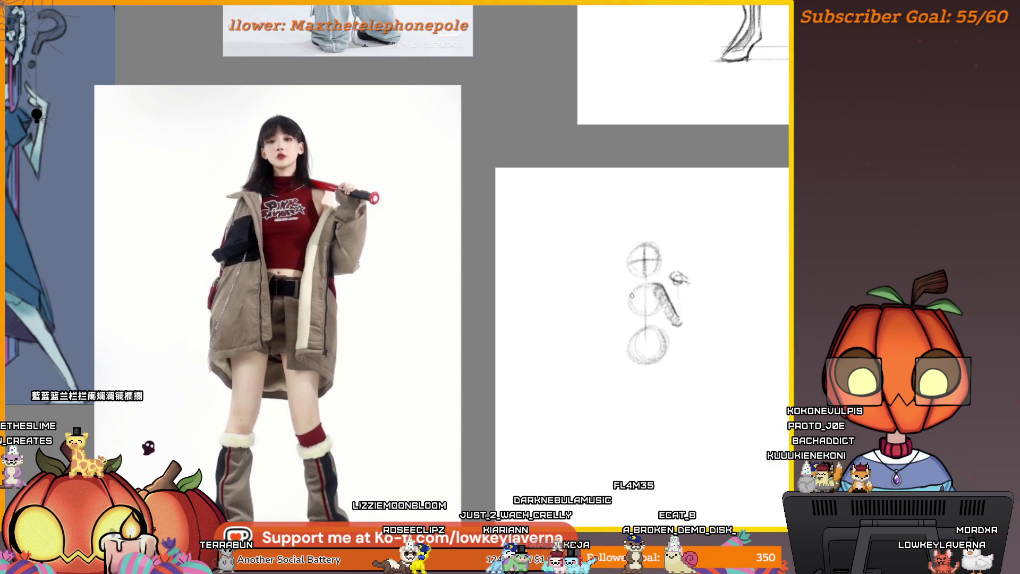
pyautogui.moveTo(633, 296); pyautogui.dragTo(696, 293)
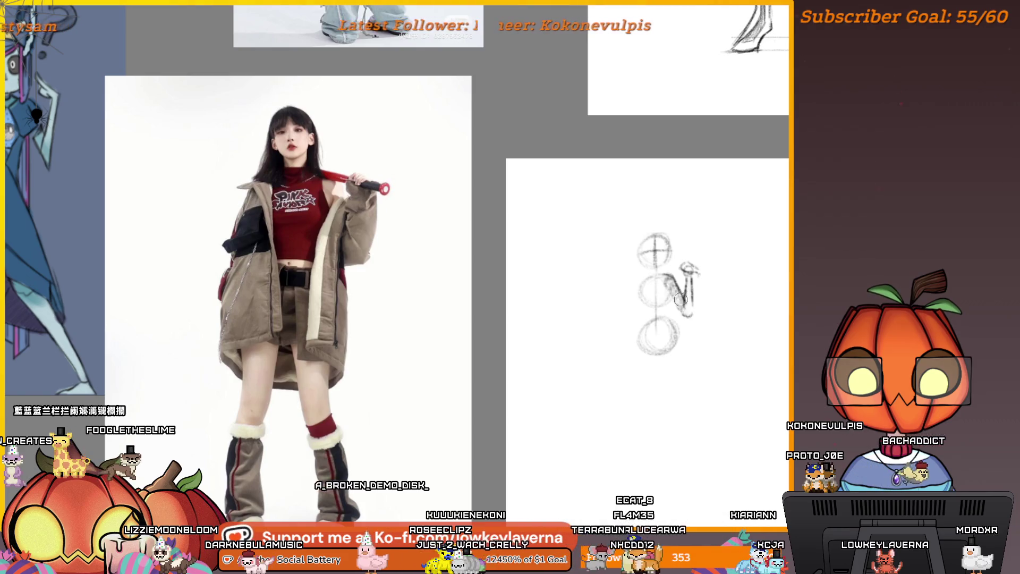
pyautogui.moveTo(732, 264); pyautogui.dragTo(646, 228)
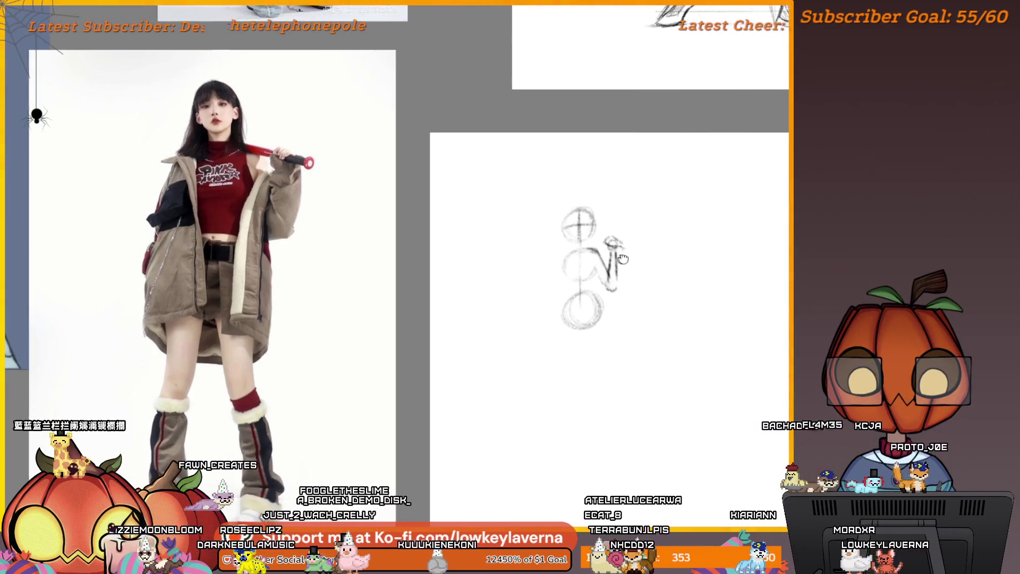
pyautogui.moveTo(622, 177); pyautogui.dragTo(644, 171)
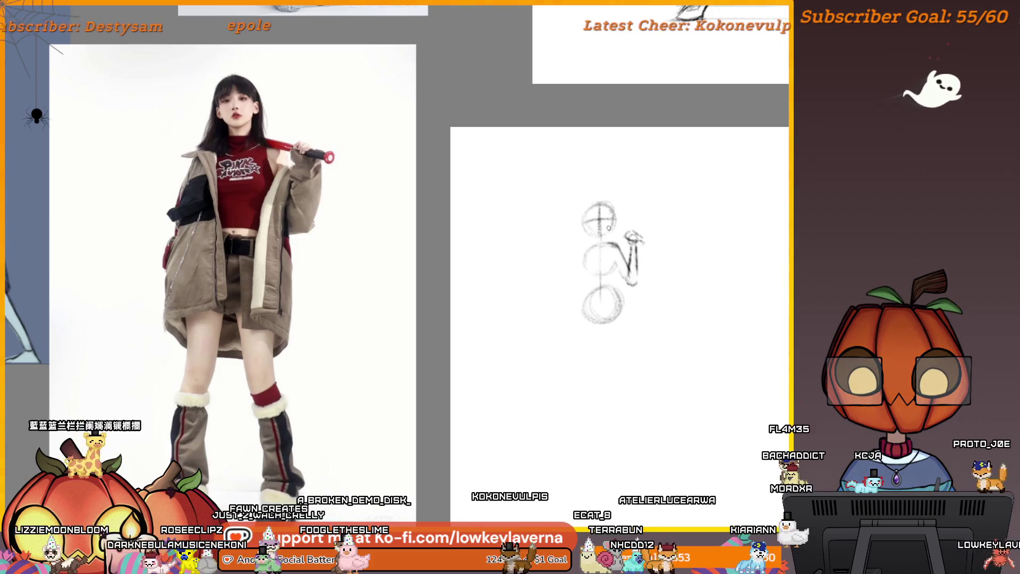
pyautogui.moveTo(611, 233); pyautogui.dragTo(648, 247)
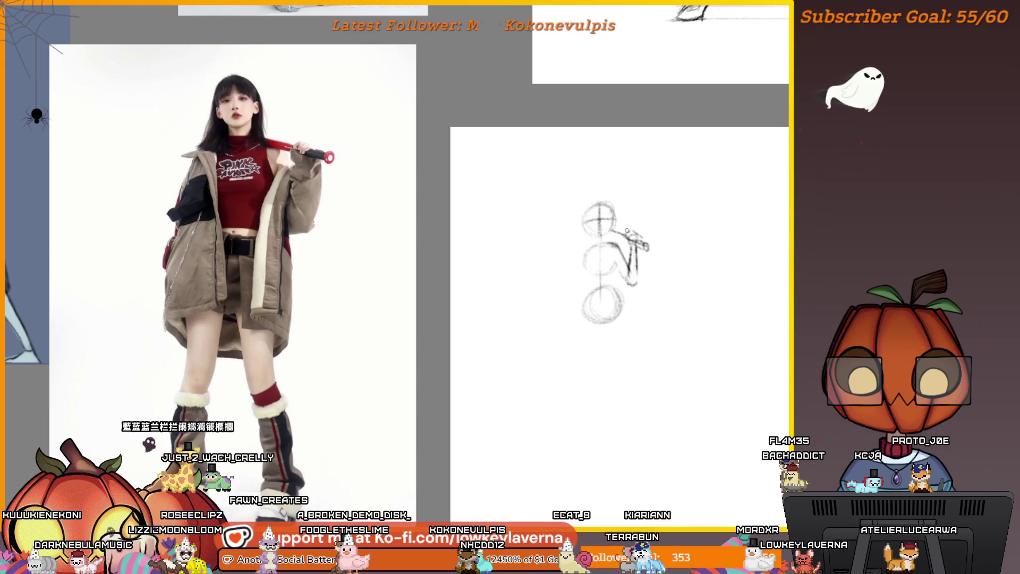
pyautogui.moveTo(645, 245); pyautogui.dragTo(613, 233)
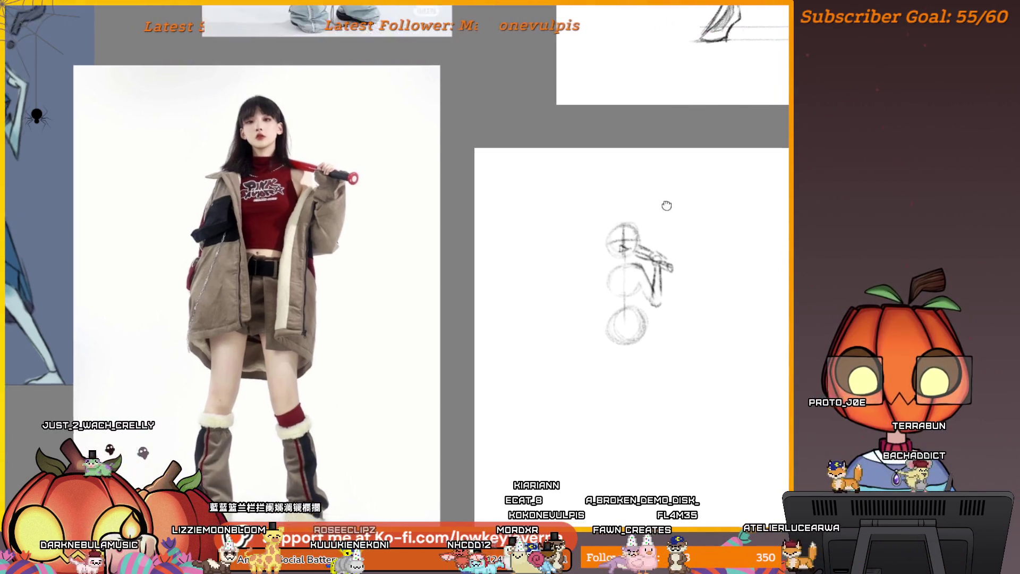
pyautogui.hotkey('ctrl', 'z')
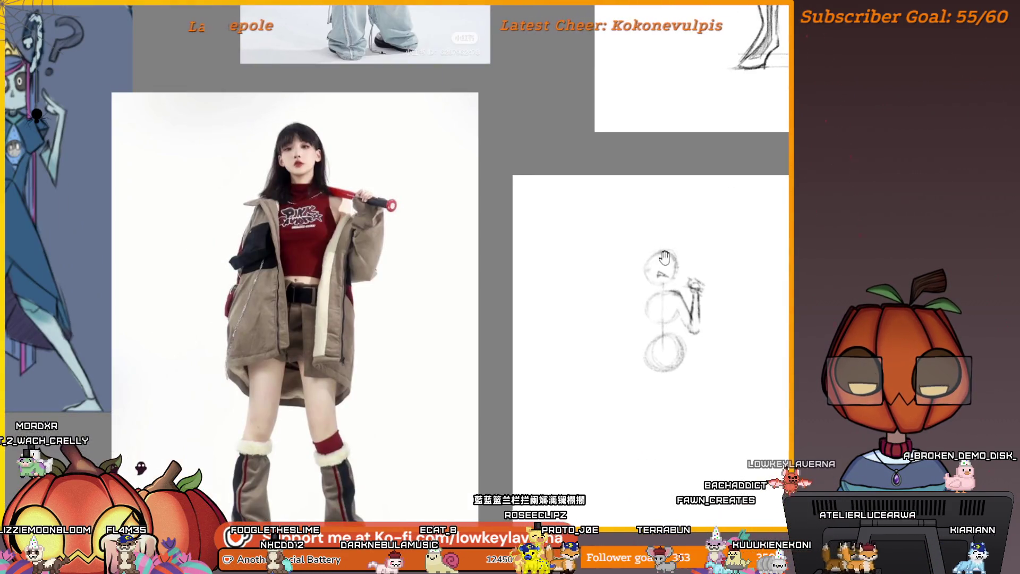
# Redraw the eyes on the figure's round head, adjusting the view around the face and reference.
pyautogui.moveTo(664, 258); pyautogui.dragTo(672, 262)
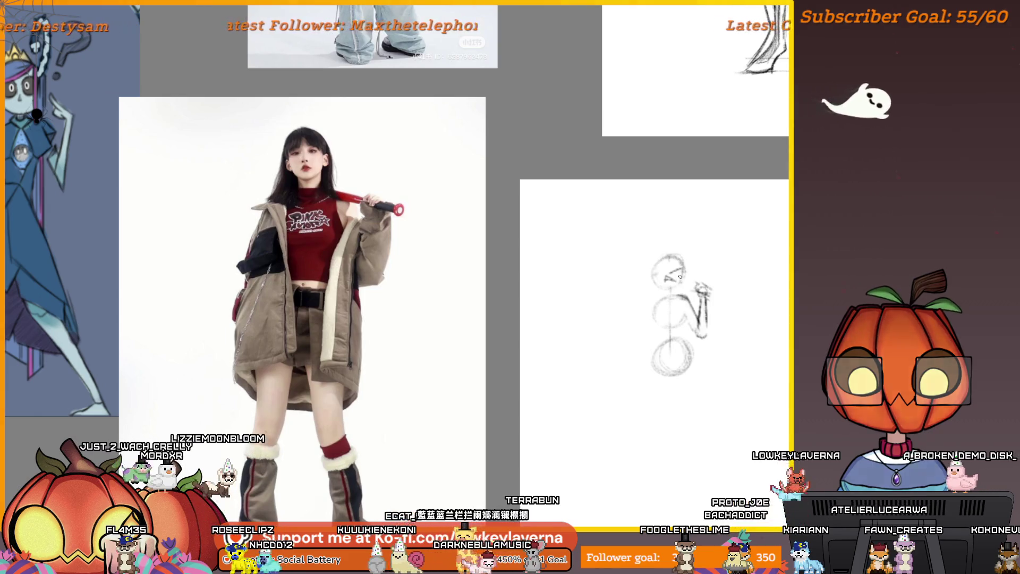
pyautogui.scroll(5, 676, 275)
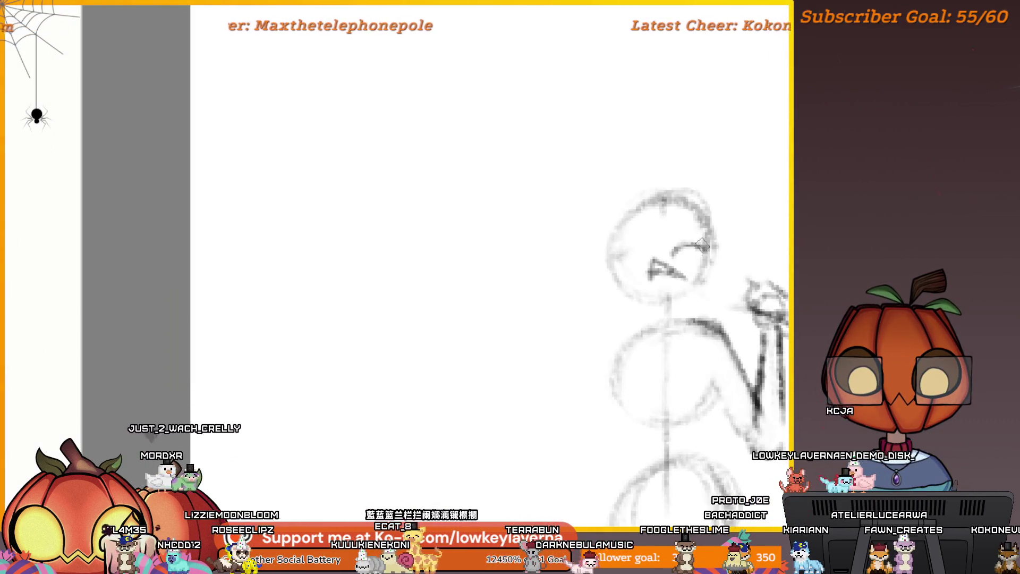
pyautogui.moveTo(612, 257); pyautogui.dragTo(702, 247)
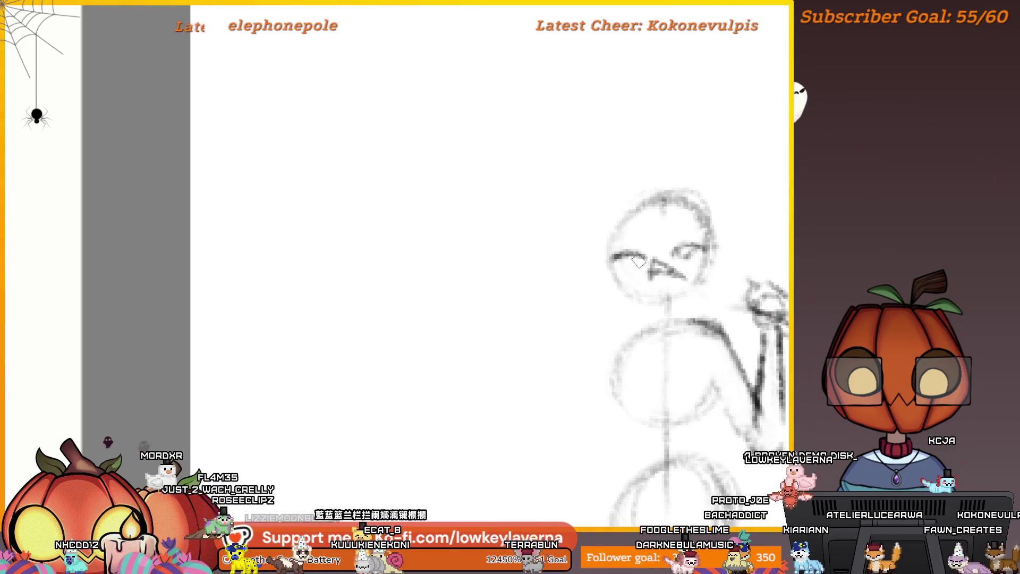
pyautogui.scroll(-3, 684, 240)
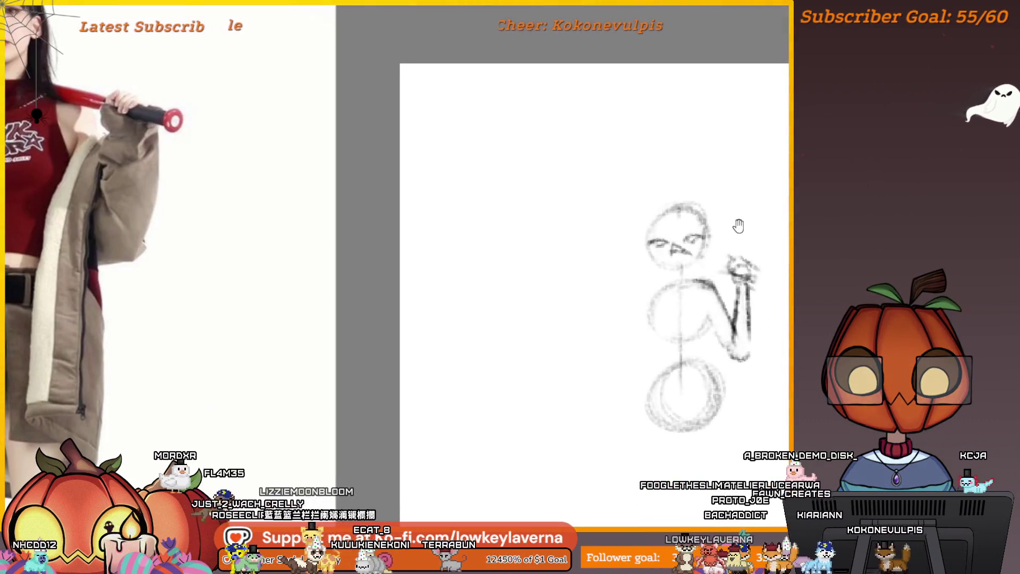
pyautogui.scroll(-3, 685, 249)
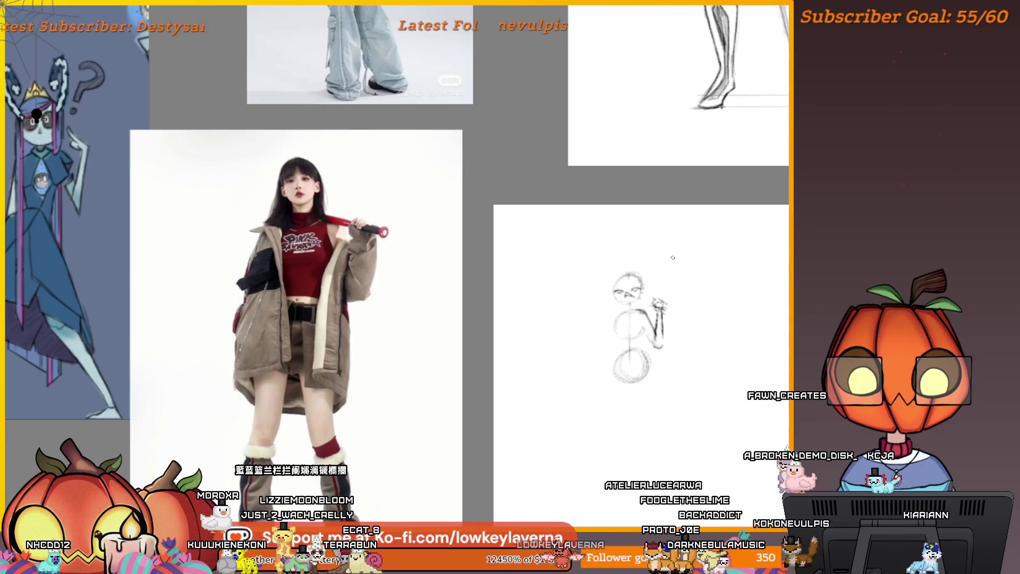
pyautogui.scroll(-2, 649, 266)
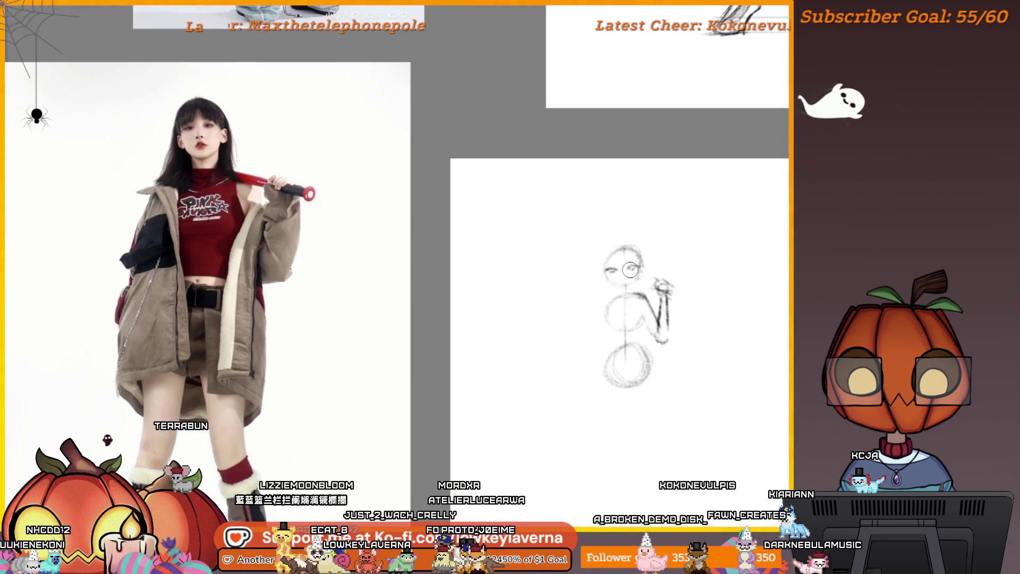
pyautogui.scroll(5, 618, 277)
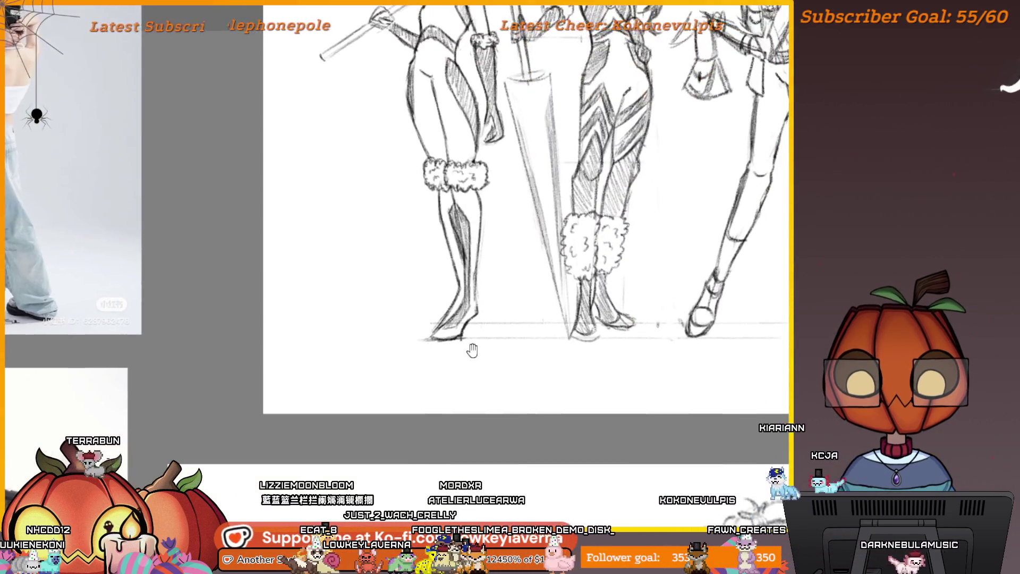
pyautogui.scroll(-5, 660, 275)
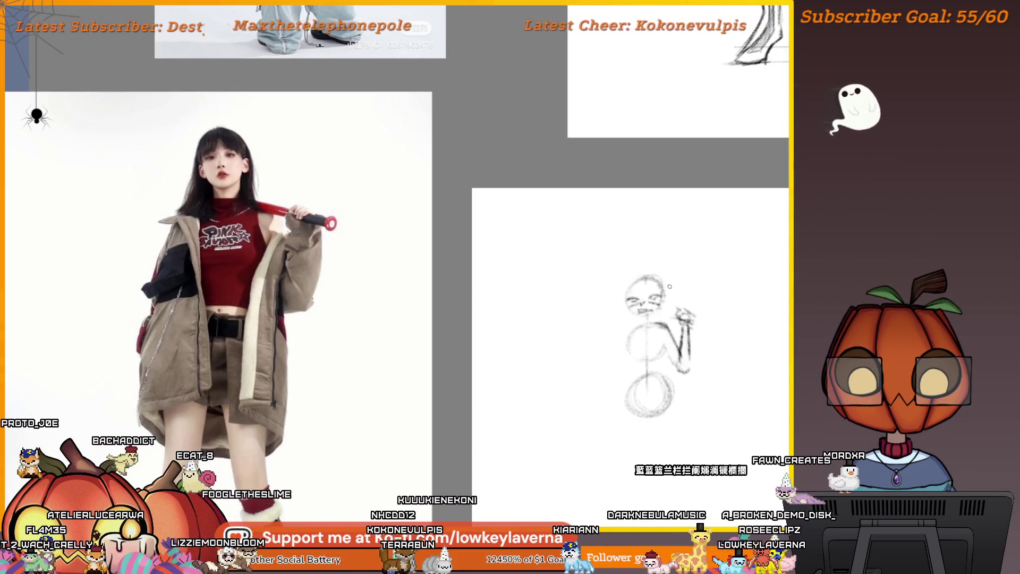
pyautogui.moveTo(645, 282); pyautogui.dragTo(659, 277)
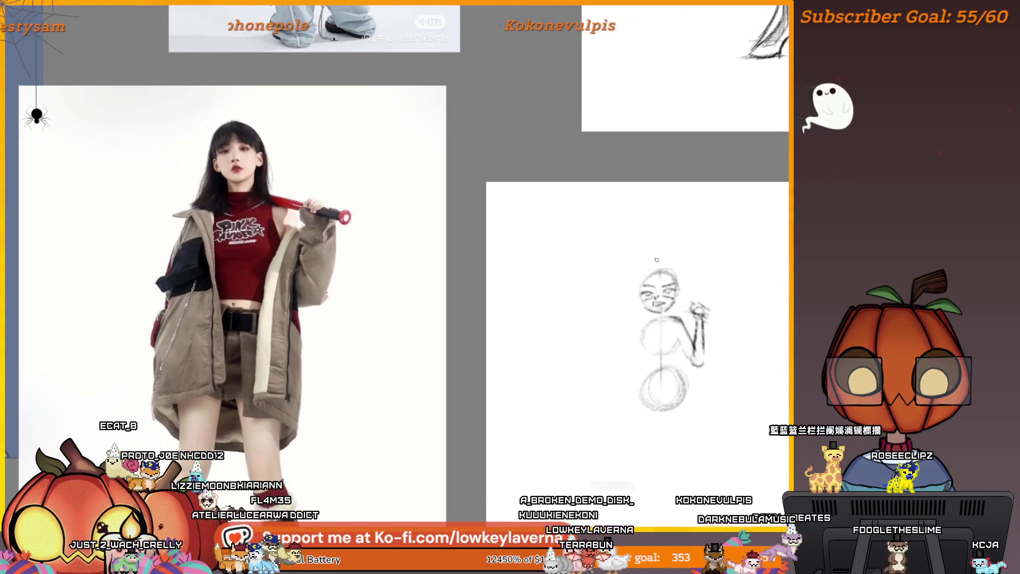
pyautogui.hscroll(1, 657, 260)
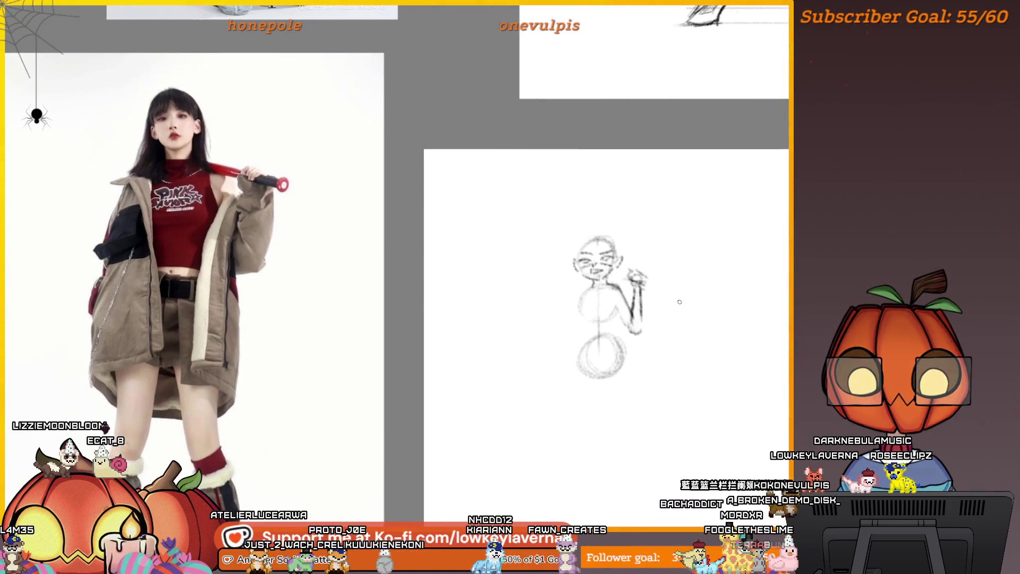
# Frame the figure sketch together with the reference photo, then pull back to show the whole reference board.
pyautogui.scroll(-2, 653, 301)
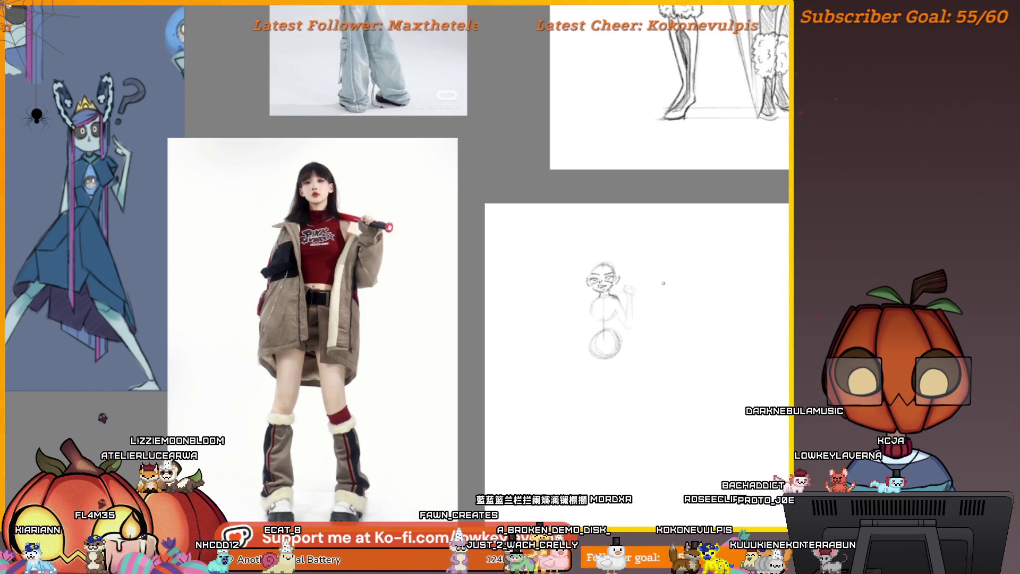
pyautogui.scroll(3, 619, 341)
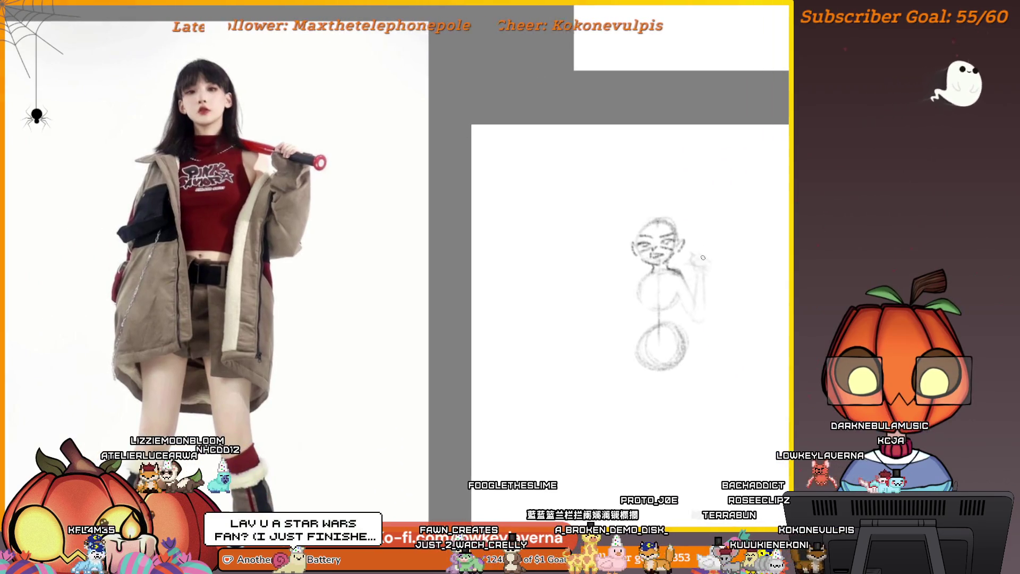
pyautogui.hscroll(-2, 703, 258)
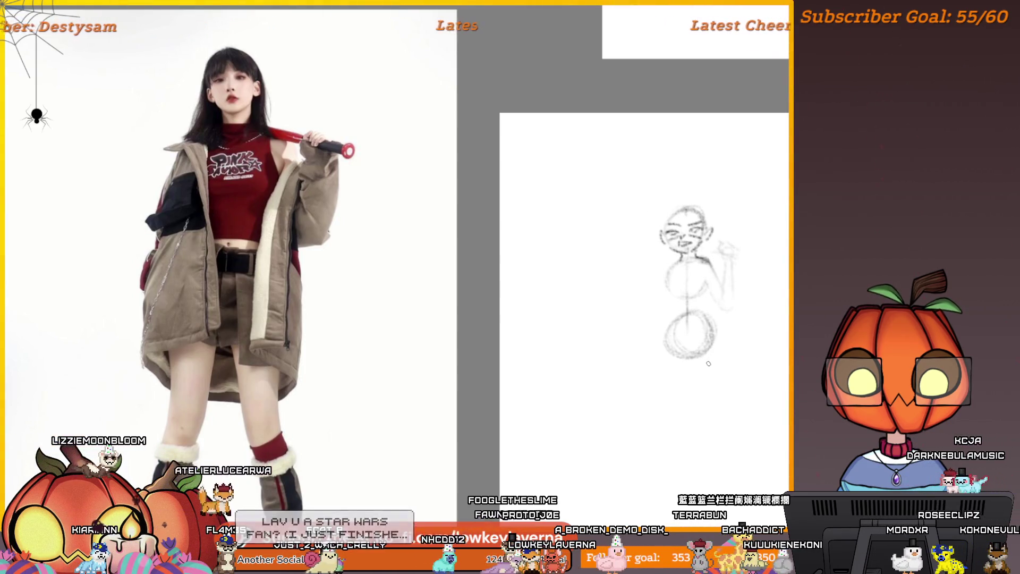
pyautogui.moveTo(712, 289); pyautogui.dragTo(730, 299)
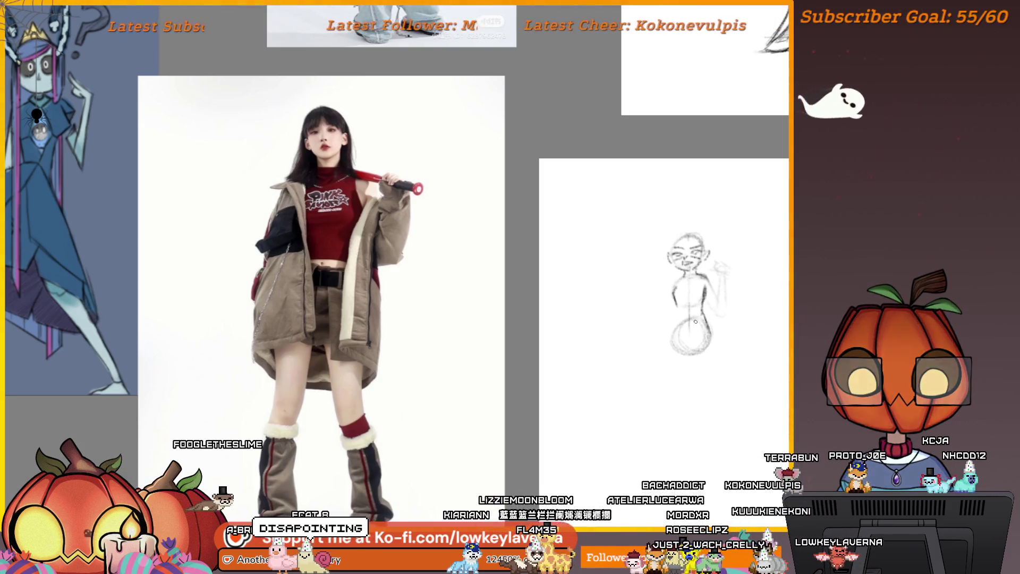
pyautogui.moveTo(728, 274); pyautogui.dragTo(687, 301)
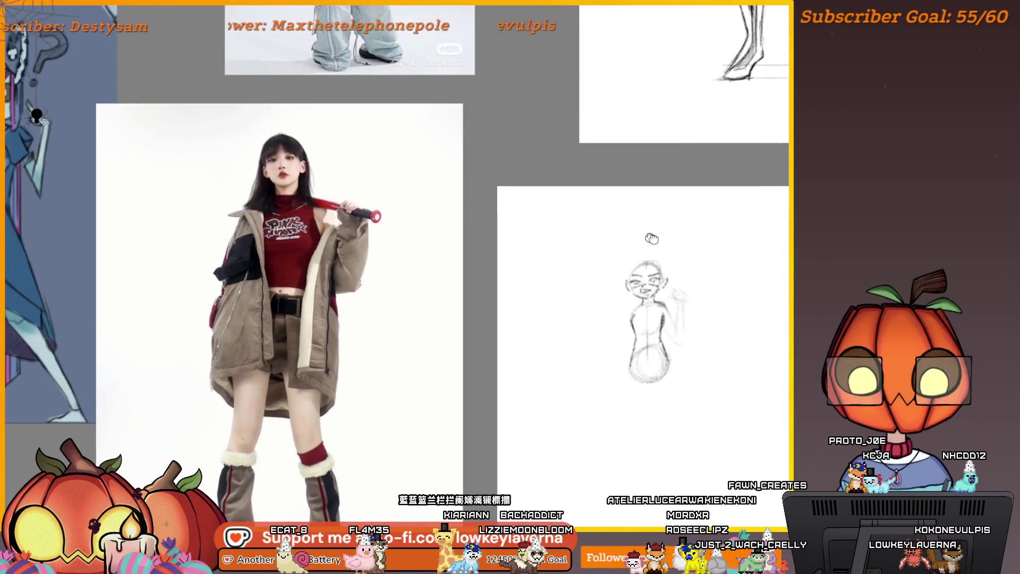
pyautogui.scroll(-3, 485, 439)
pyautogui.moveTo(485, 439)
pyautogui.mouseDown()
pyautogui.moveTo(617, 372)
pyautogui.moveTo(556, 432)
pyautogui.moveTo(599, 415)
pyautogui.mouseUp()
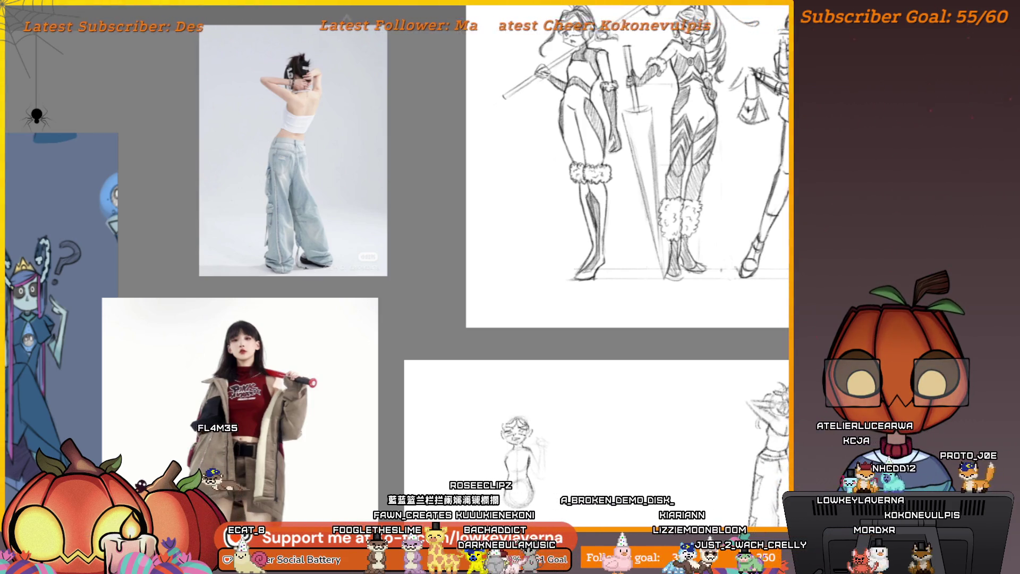
# Zoom in on the figure, mirror the canvas view with M, and pan across to the other sketches.
pyautogui.moveTo(513, 406); pyautogui.dragTo(611, 322)
pyautogui.scroll(3, 610, 322)
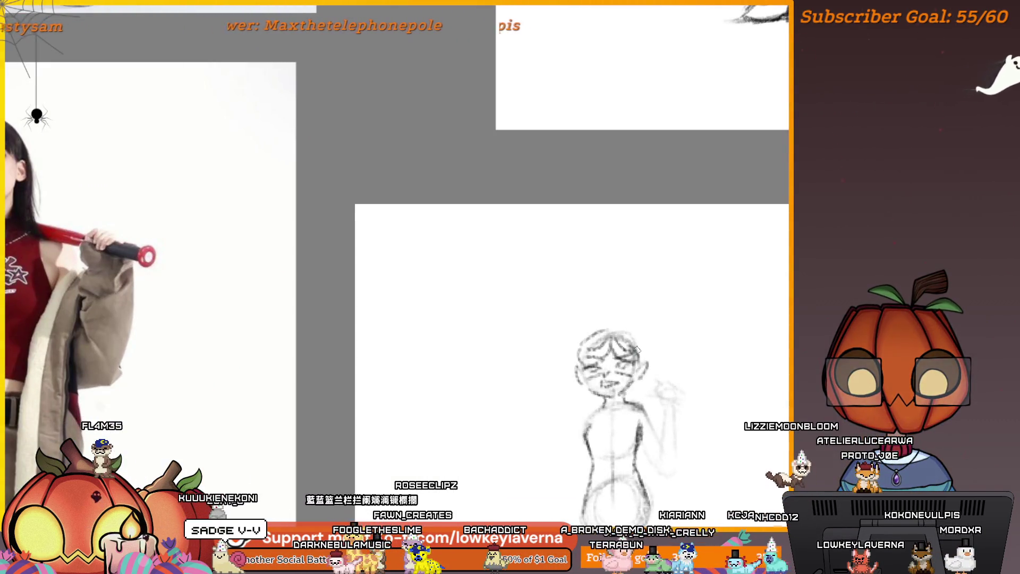
pyautogui.scroll(-2, 644, 310)
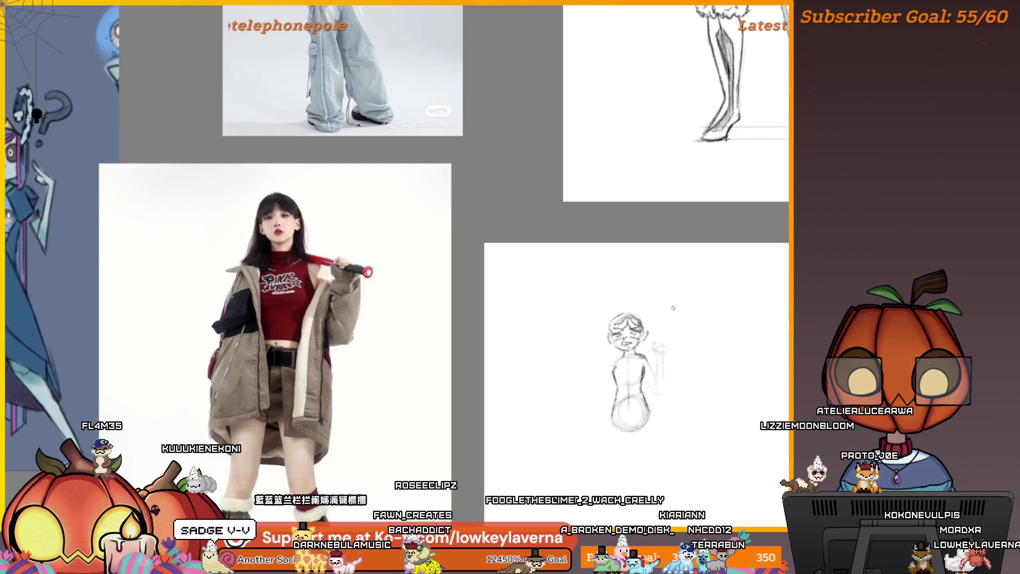
pyautogui.press('m')
pyautogui.moveTo(186, 348); pyautogui.dragTo(808, 343)
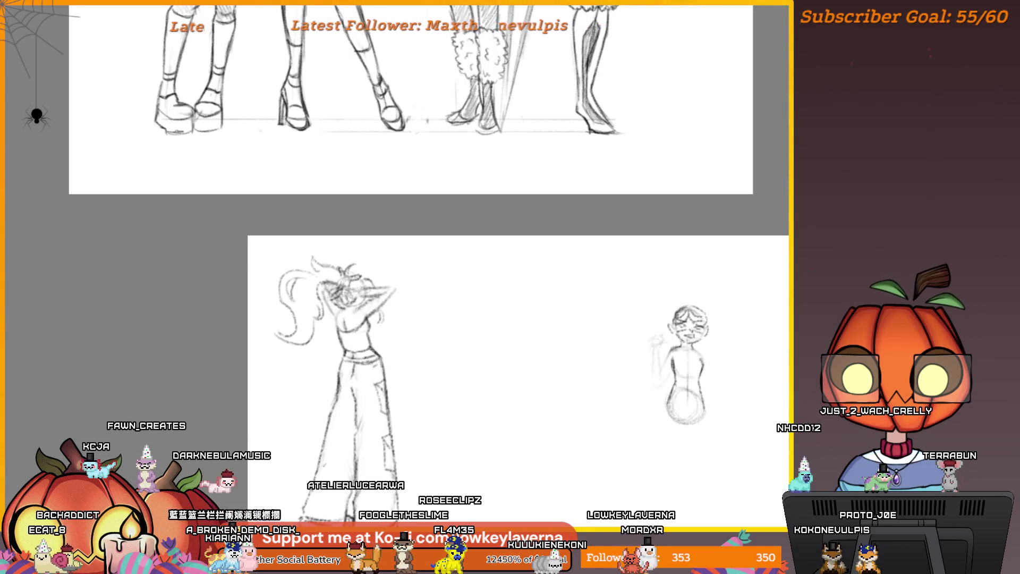
# Extend one leg down to a foot, draw the other leg, and start a free transform on the legs.
pyautogui.moveTo(709, 409)
pyautogui.mouseDown()
pyautogui.moveTo(707, 420)
pyautogui.moveTo(605, 395)
pyautogui.moveTo(509, 318)
pyautogui.moveTo(363, 254)
pyautogui.moveTo(398, 252)
pyautogui.moveTo(379, 257)
pyautogui.mouseUp()
pyautogui.moveTo(391, 312); pyautogui.dragTo(404, 379)
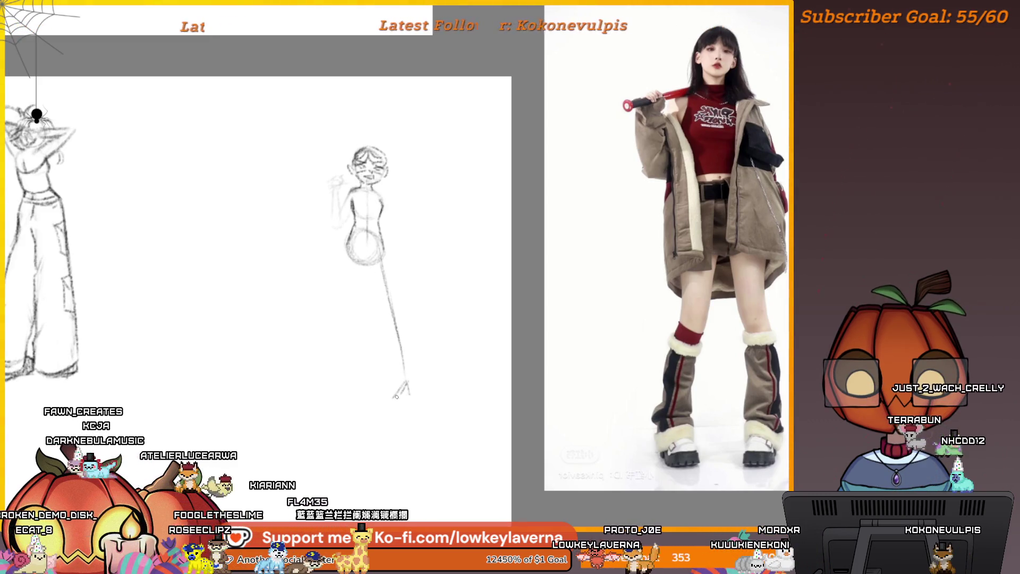
pyautogui.moveTo(416, 401)
pyautogui.mouseDown()
pyautogui.moveTo(412, 380)
pyautogui.moveTo(416, 402)
pyautogui.mouseUp()
pyautogui.moveTo(353, 268)
pyautogui.mouseDown()
pyautogui.moveTo(336, 399)
pyautogui.moveTo(357, 404)
pyautogui.mouseUp()
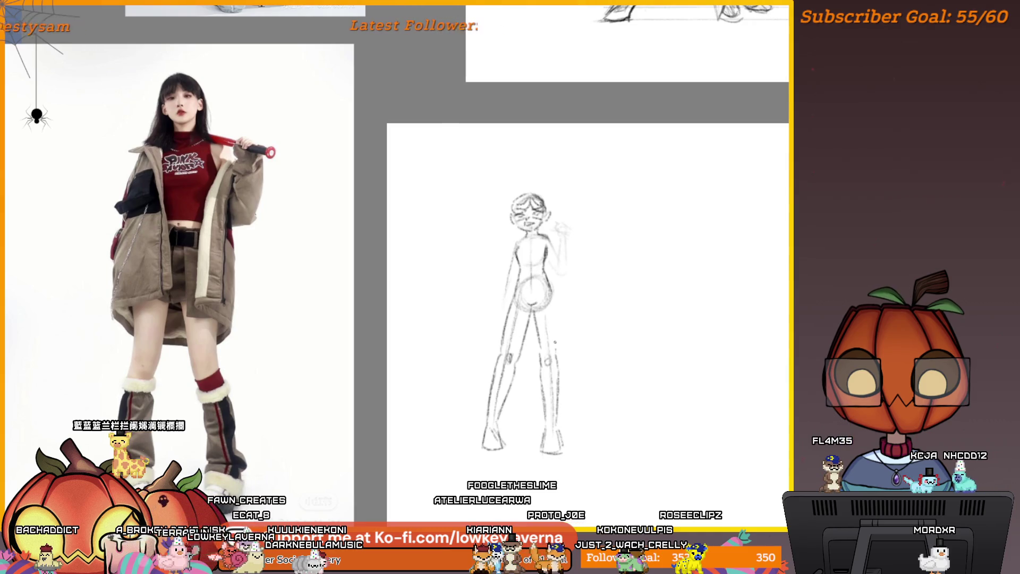
pyautogui.scroll(-2, 590, 276)
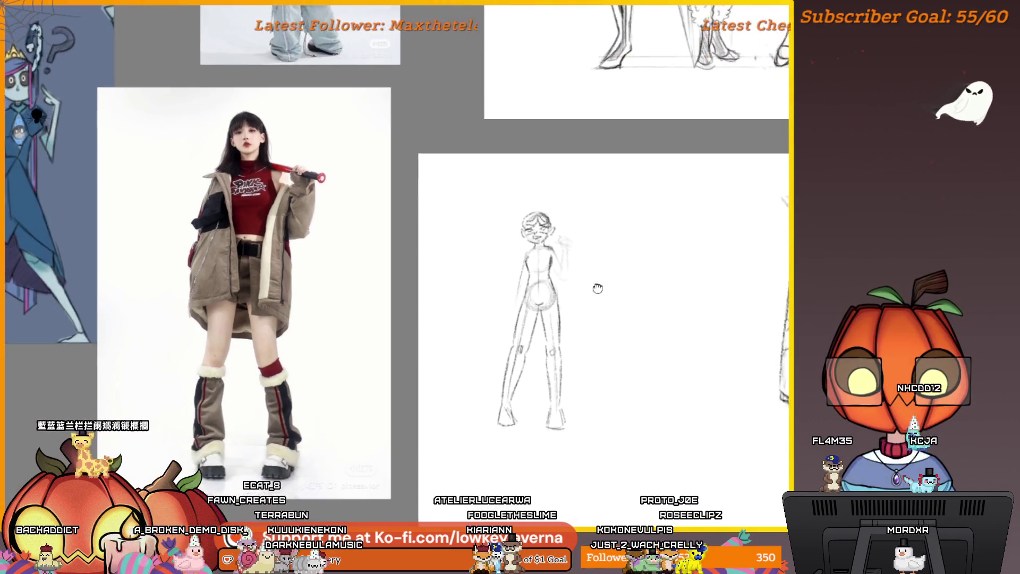
pyautogui.moveTo(598, 288); pyautogui.dragTo(592, 301)
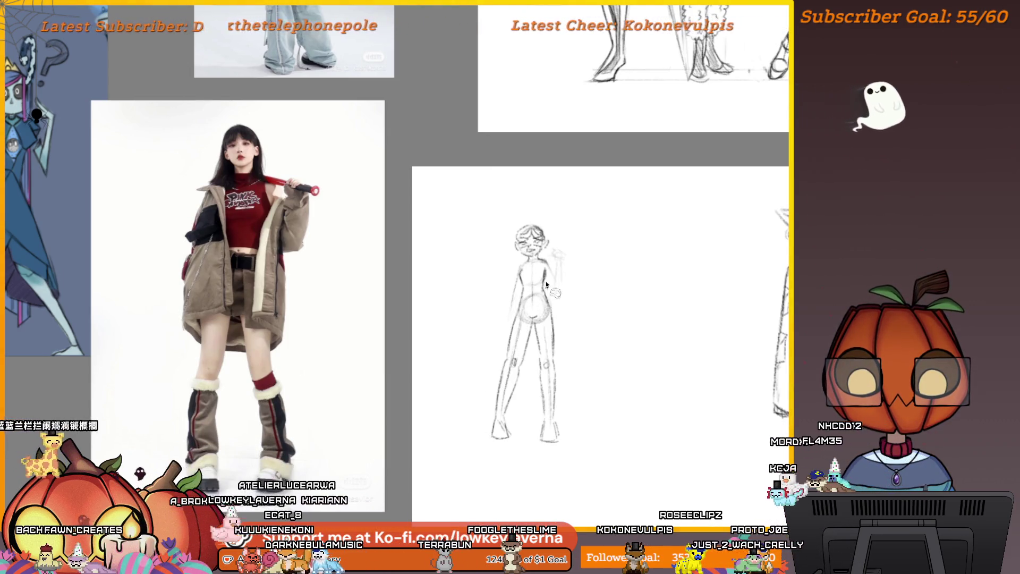
pyautogui.hotkey('ctrl', 't')
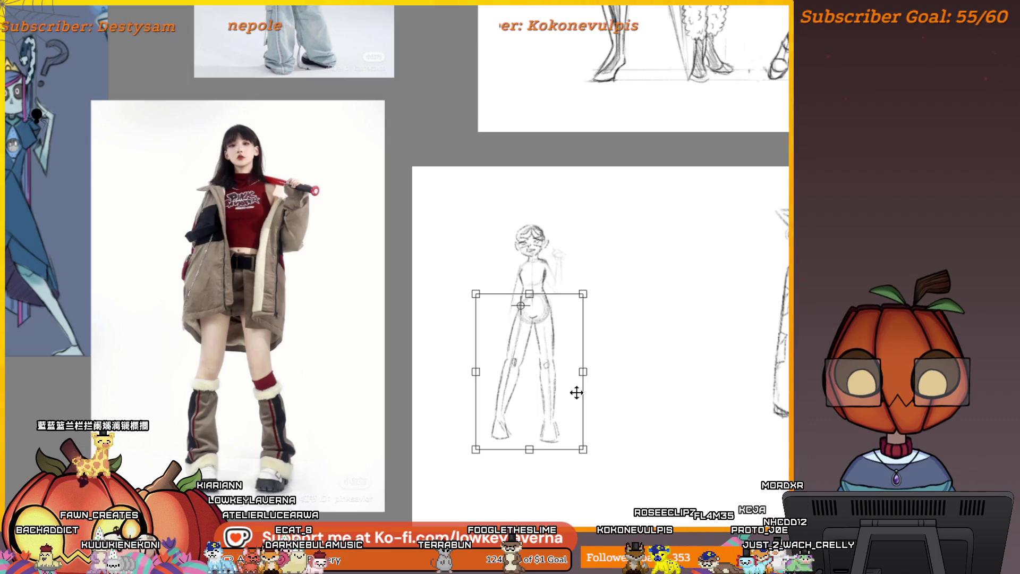
# Rotate the legs slightly, raise them a little, apply the transform and deselect.
pyautogui.moveTo(556, 428); pyautogui.dragTo(565, 420)
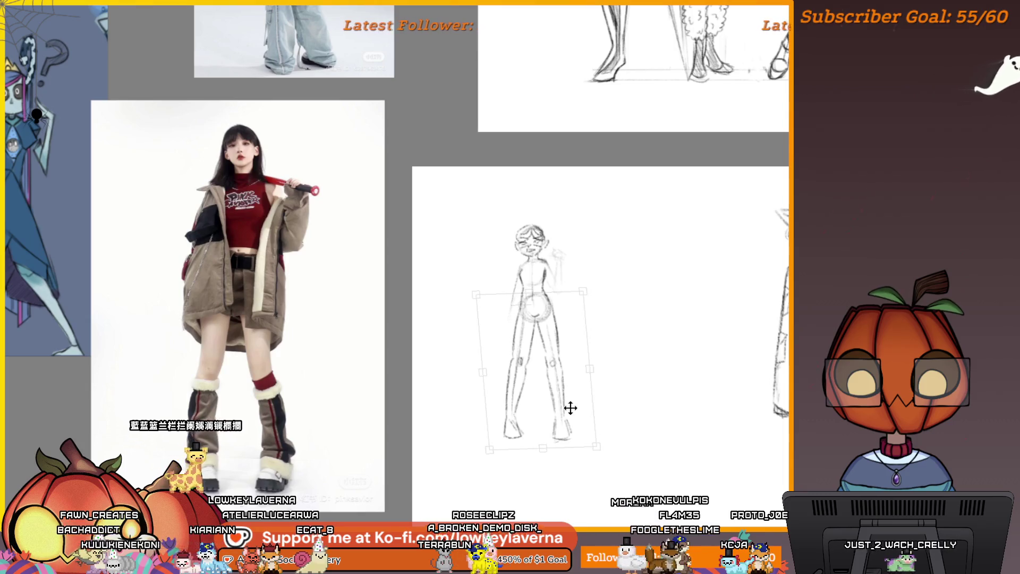
pyautogui.moveTo(537, 314); pyautogui.dragTo(536, 311)
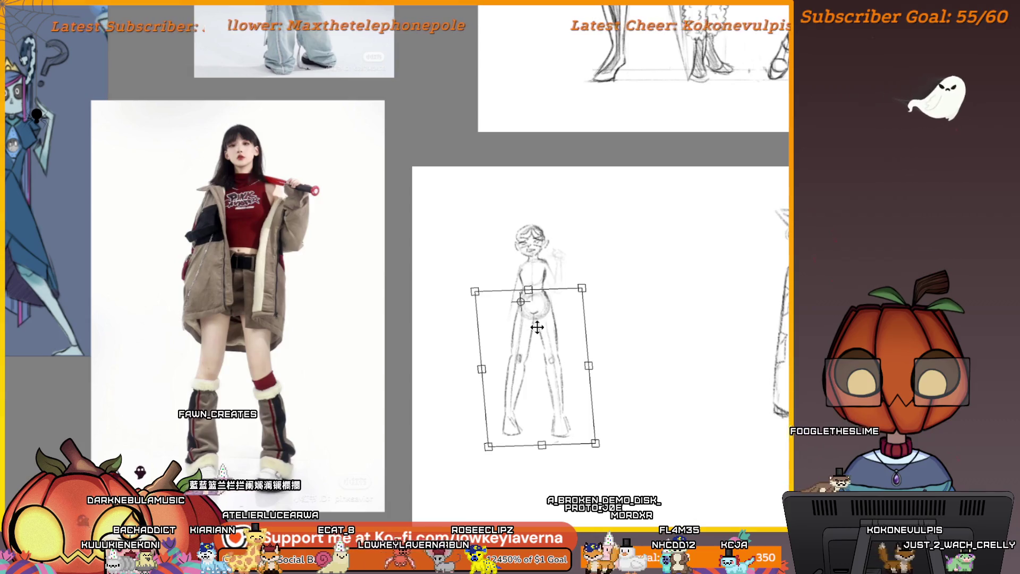
pyautogui.press('Return')
pyautogui.hotkey('ctrl', 'd')
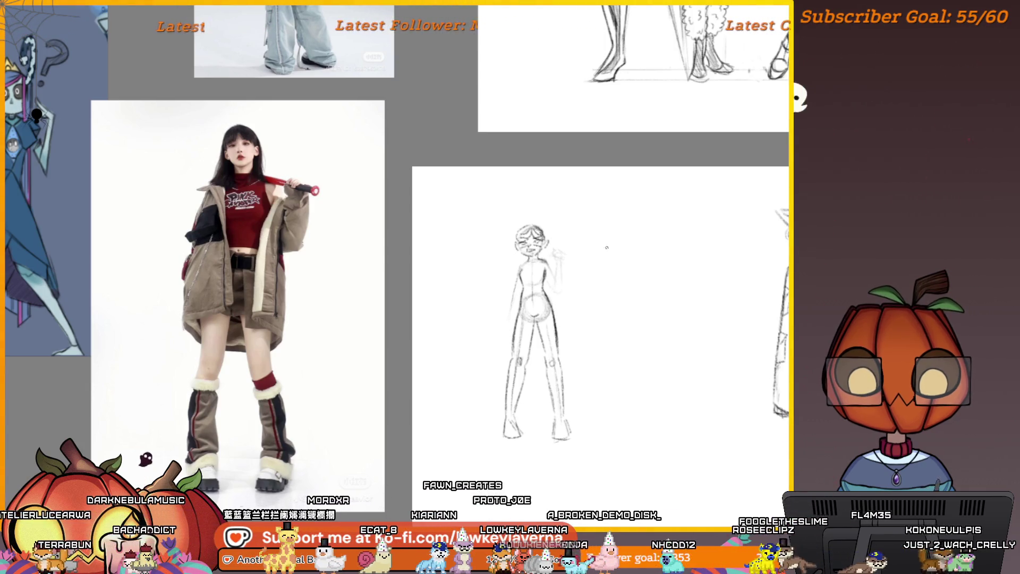
# Try a curve from hip to knee, then undo it.
pyautogui.moveTo(551, 271); pyautogui.dragTo(554, 280)
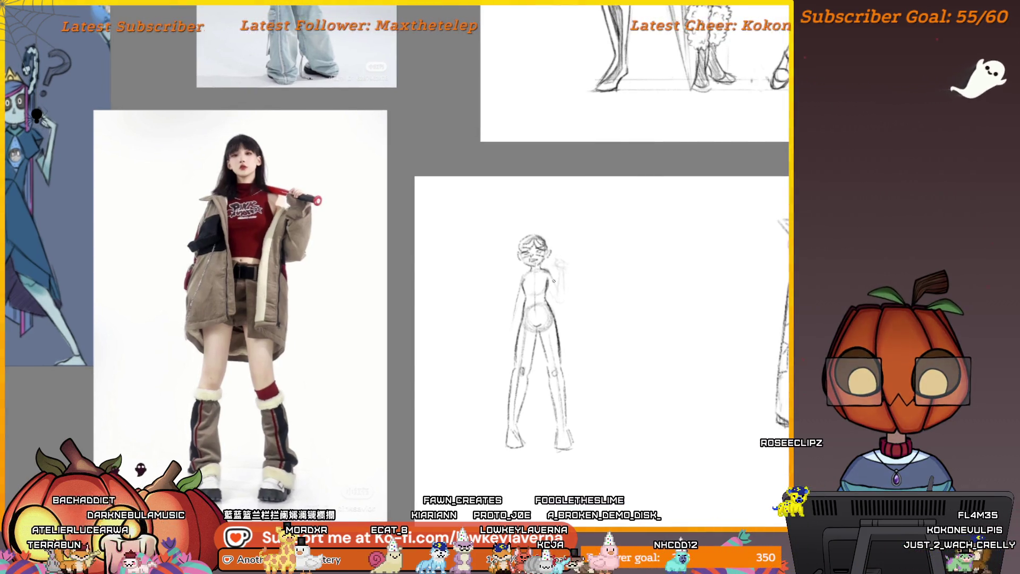
pyautogui.moveTo(540, 335); pyautogui.dragTo(575, 378)
pyautogui.hotkey('ctrl', 'z')
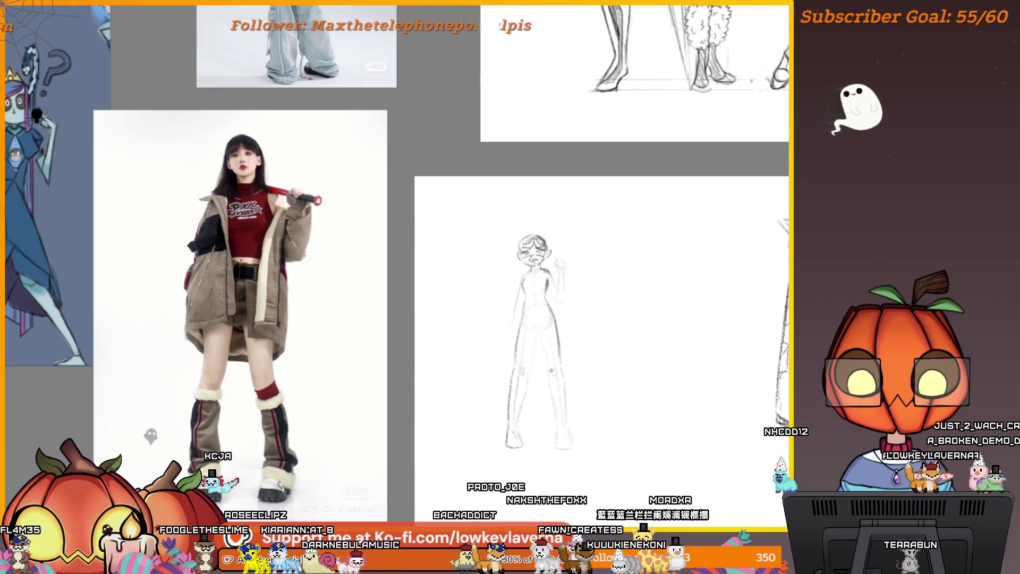
# Stretch the lassoed legs downward to lengthen them, nudge them into place, and apply the transform.
pyautogui.scroll(3, 559, 286)
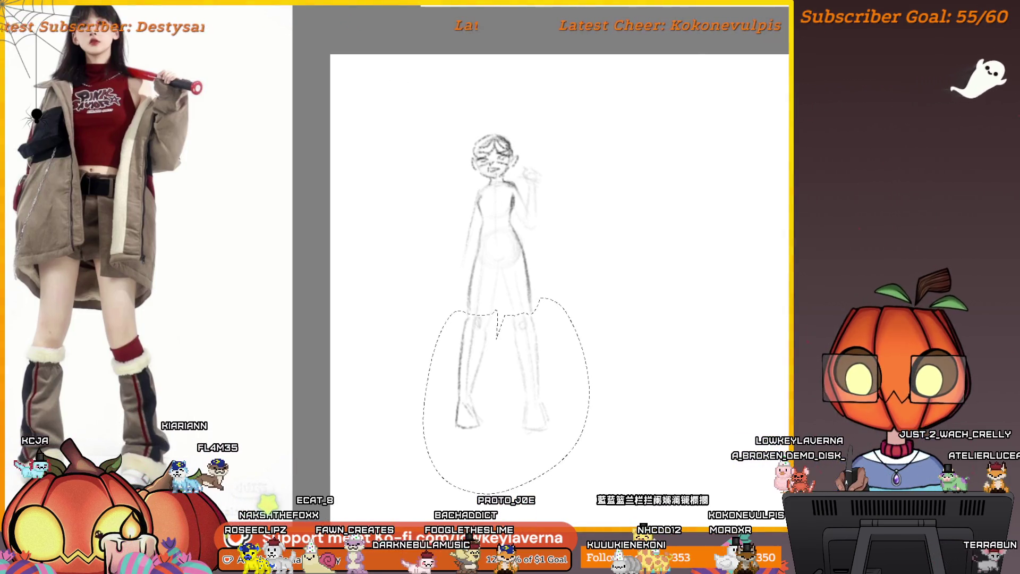
pyautogui.hotkey('ctrl', 't')
pyautogui.moveTo(532, 396); pyautogui.dragTo(534, 383)
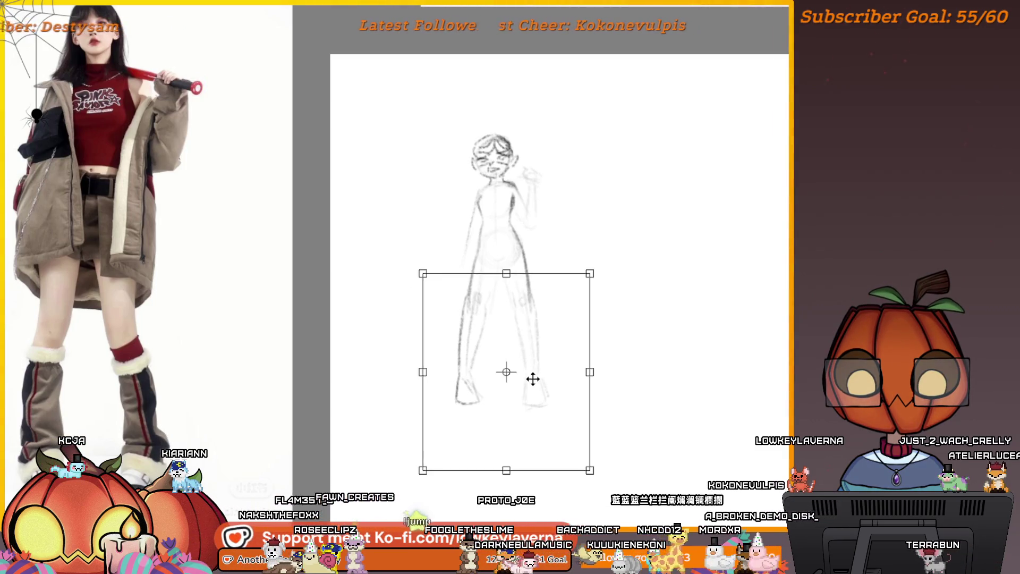
pyautogui.moveTo(506, 470); pyautogui.dragTo(507, 488)
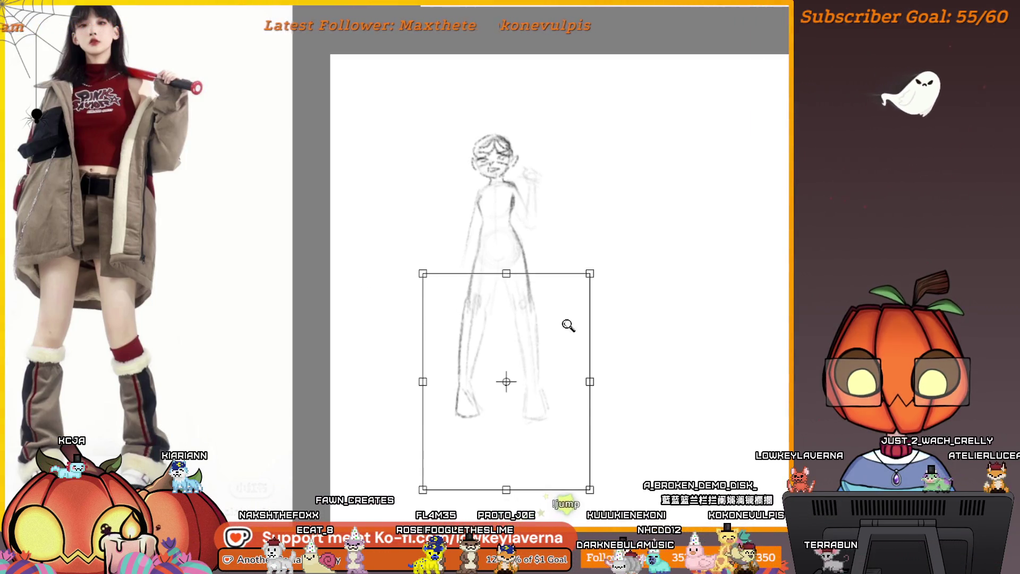
pyautogui.scroll(-4, 568, 325)
pyautogui.scroll(2, 584, 345)
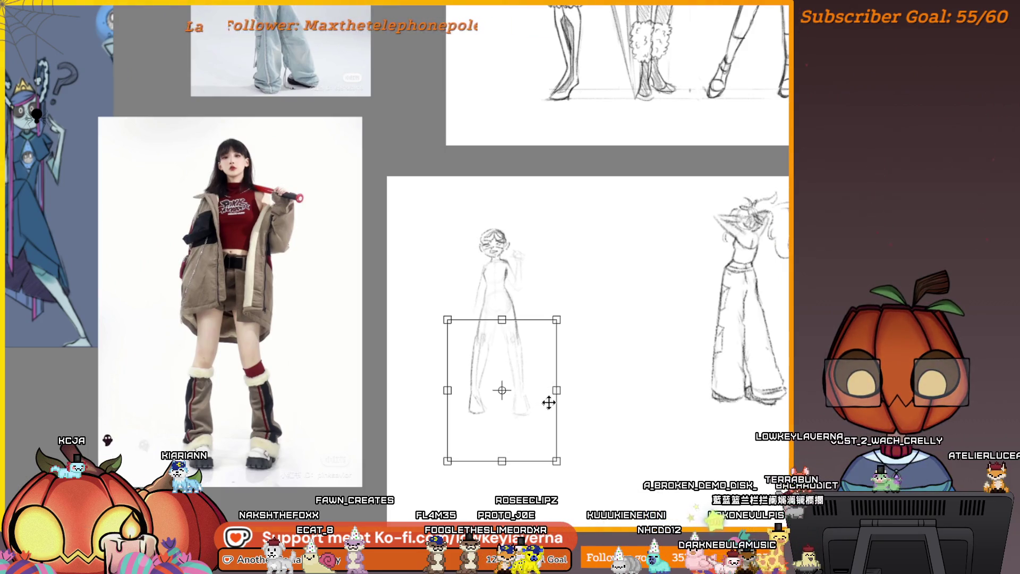
pyautogui.moveTo(539, 398); pyautogui.dragTo(541, 398)
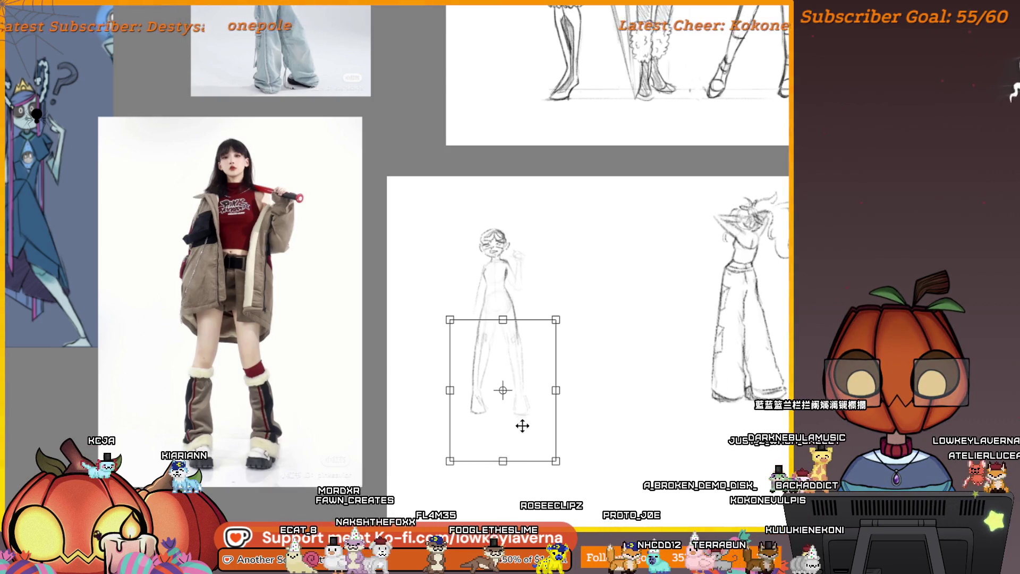
pyautogui.moveTo(521, 425); pyautogui.dragTo(523, 432)
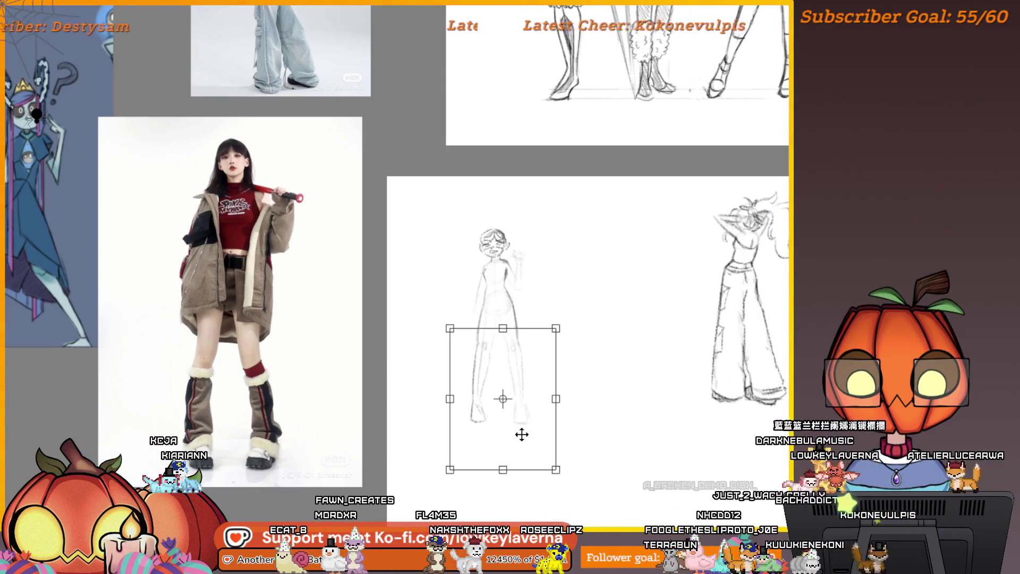
pyautogui.press('Return')
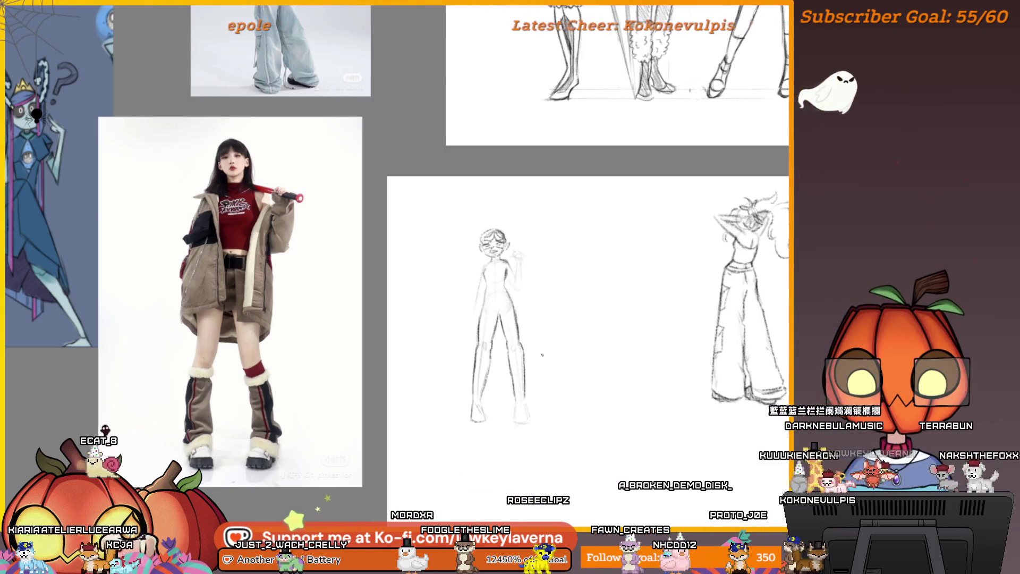
# Hide the reference board and bring the area below the figure into view.
pyautogui.hotkey('alt', 'Tab')
pyautogui.moveTo(592, 335); pyautogui.dragTo(624, 250)
pyautogui.scroll(-10, 519, 378)
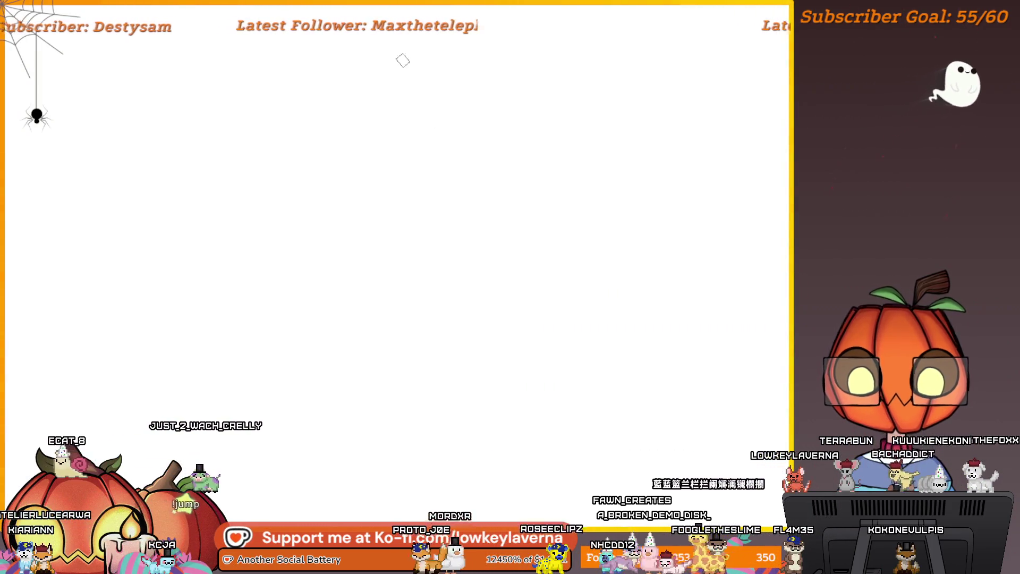
# Draw mirrored circles, then test erasing their tops and adding inner crescent arcs, undoing the attempts.
pyautogui.scroll(-5, 511, 244)
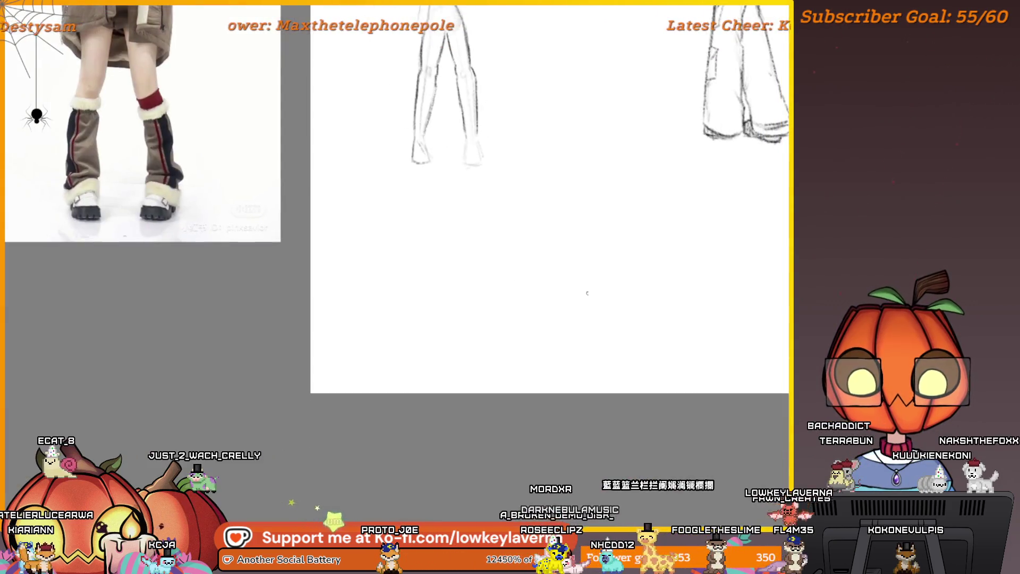
pyautogui.scroll(-2, 536, 303)
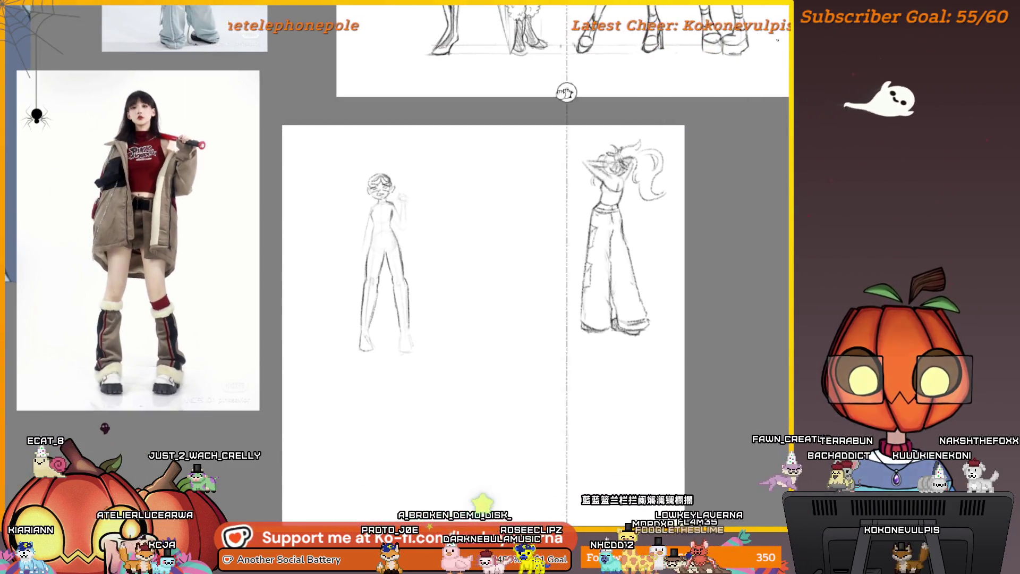
pyautogui.scroll(5, 490, 342)
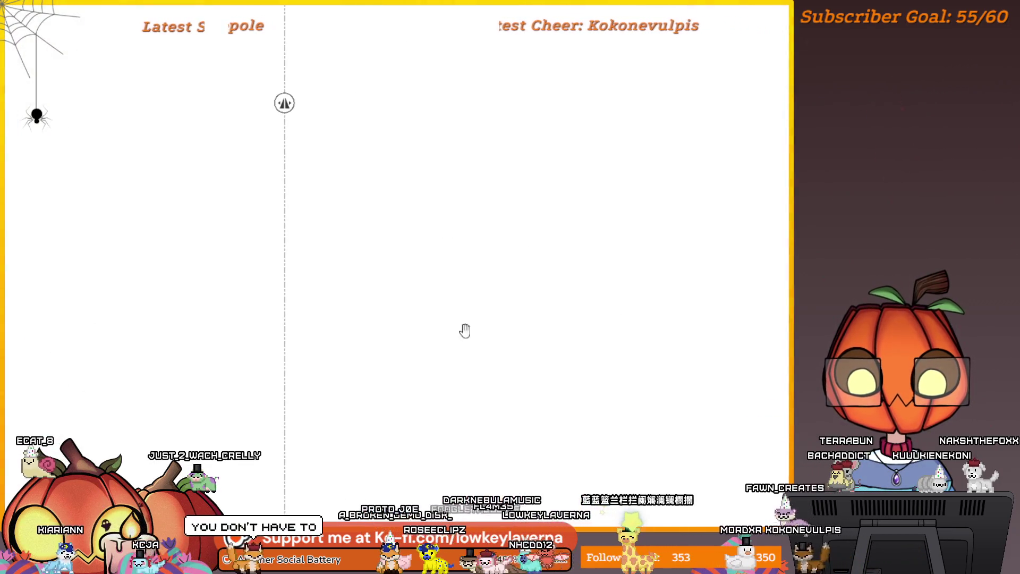
pyautogui.moveTo(394, 311); pyautogui.dragTo(505, 303)
pyautogui.moveTo(593, 269)
pyautogui.mouseDown()
pyautogui.moveTo(532, 184)
pyautogui.moveTo(481, 196)
pyautogui.mouseUp()
pyautogui.scroll(-2, 596, 347)
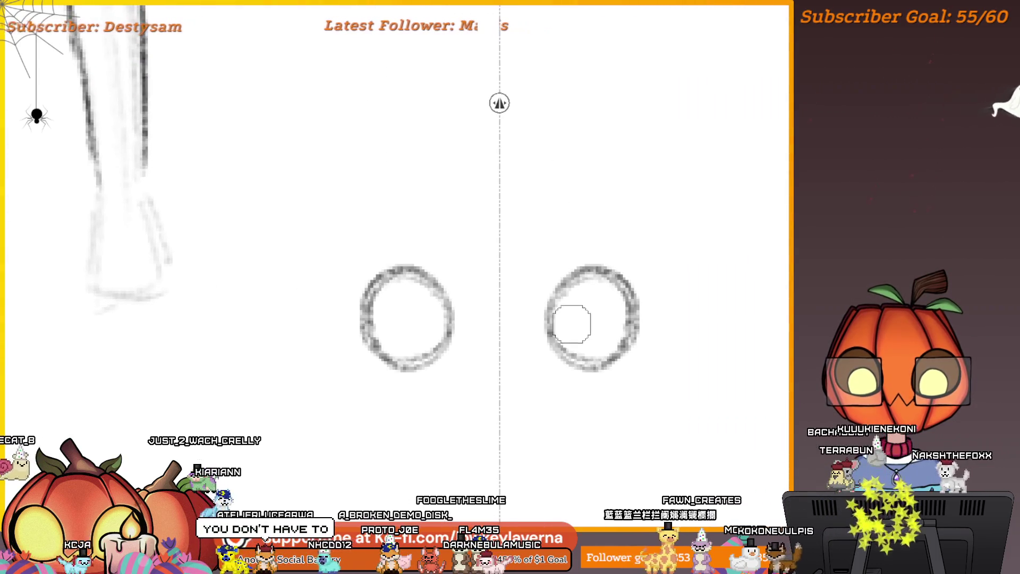
pyautogui.moveTo(640, 259)
pyautogui.mouseDown()
pyautogui.moveTo(611, 263)
pyautogui.moveTo(547, 315)
pyautogui.moveTo(632, 363)
pyautogui.mouseUp()
pyautogui.press('e')
pyautogui.hotkey('ctrl', 'z')
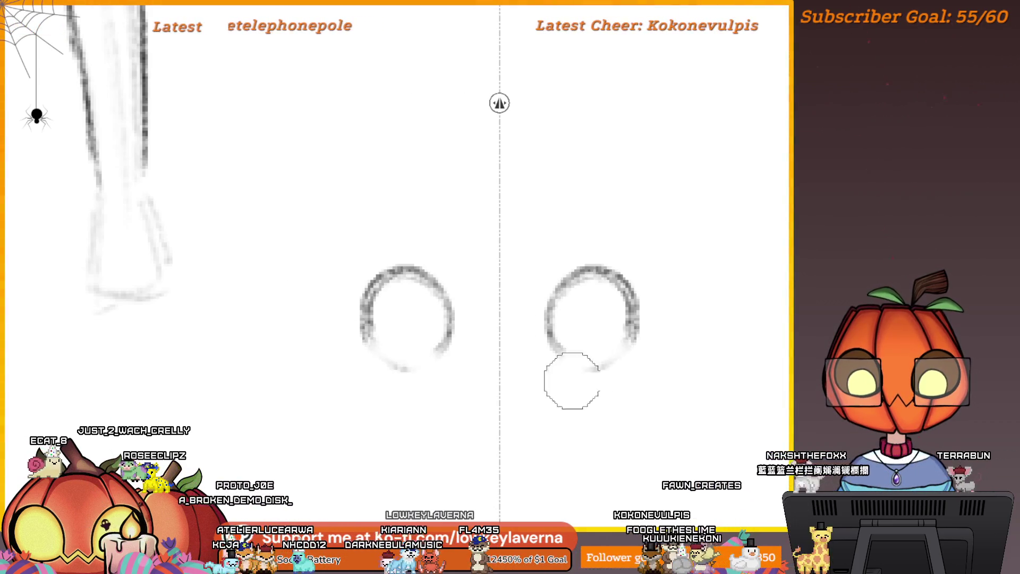
pyautogui.moveTo(557, 351); pyautogui.dragTo(632, 355)
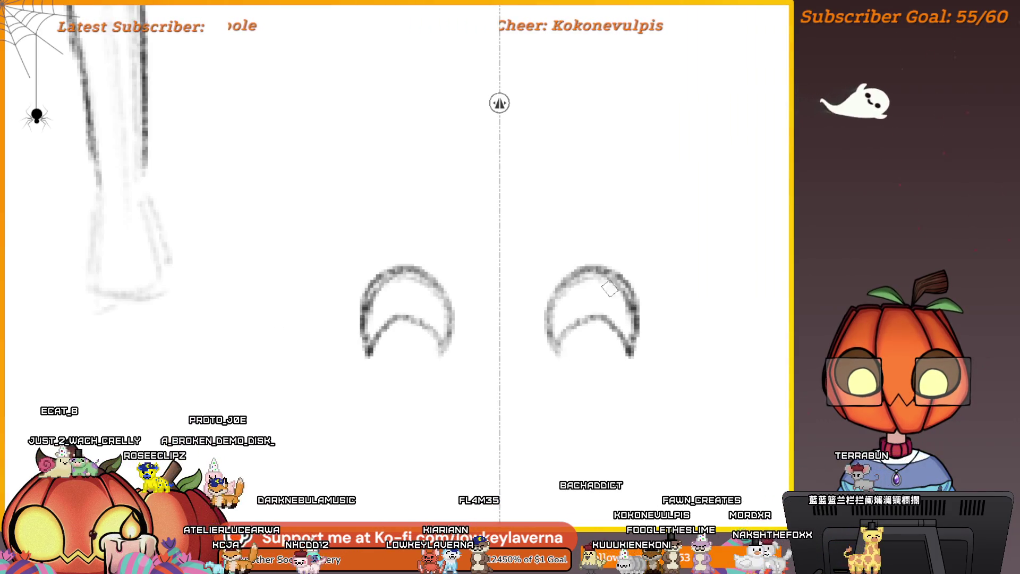
pyautogui.hotkey('ctrl', 'z')
# Erase the circles' upper arcs and close the remaining crescents into half-moon mouth shapes.
pyautogui.moveTo(674, 401); pyautogui.dragTo(674, 378)
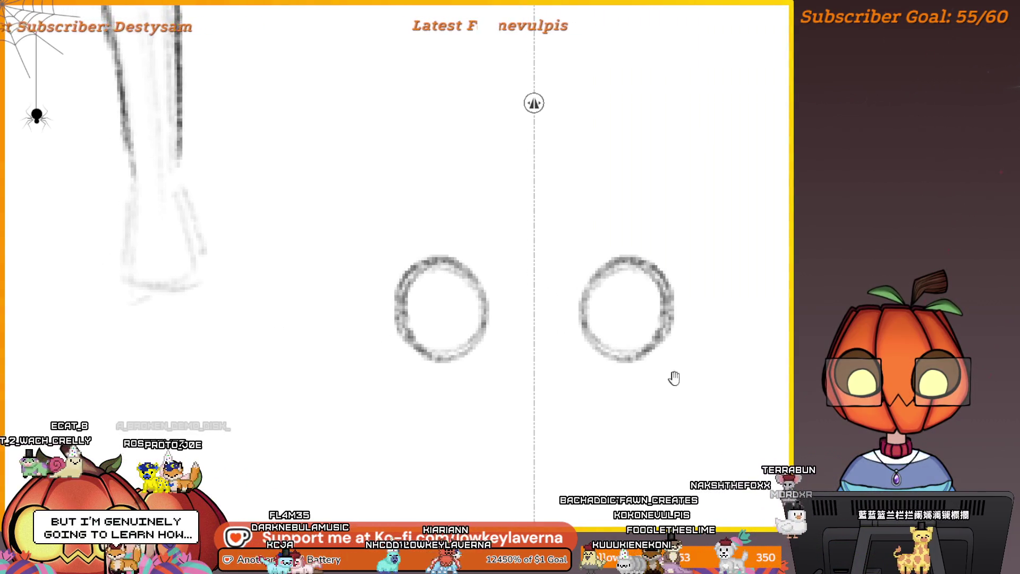
pyautogui.press('e')
pyautogui.moveTo(620, 262); pyautogui.dragTo(679, 317)
pyautogui.press('b')
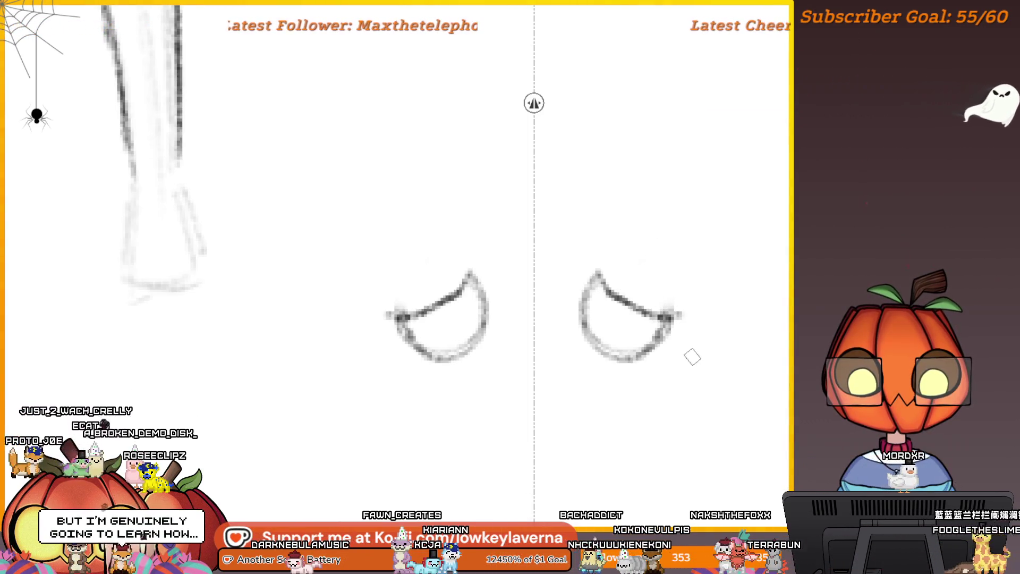
pyautogui.hotkey('ctrl', 'z')
pyautogui.hotkey('ctrl', 'z')
pyautogui.press('e')
pyautogui.moveTo(712, 286); pyautogui.dragTo(567, 281)
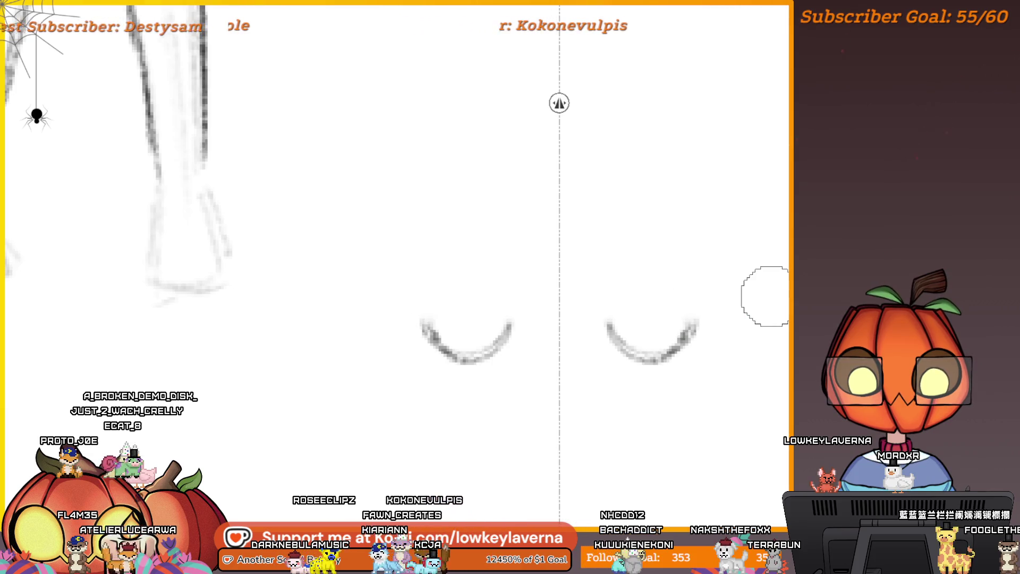
pyautogui.moveTo(610, 320); pyautogui.dragTo(703, 320)
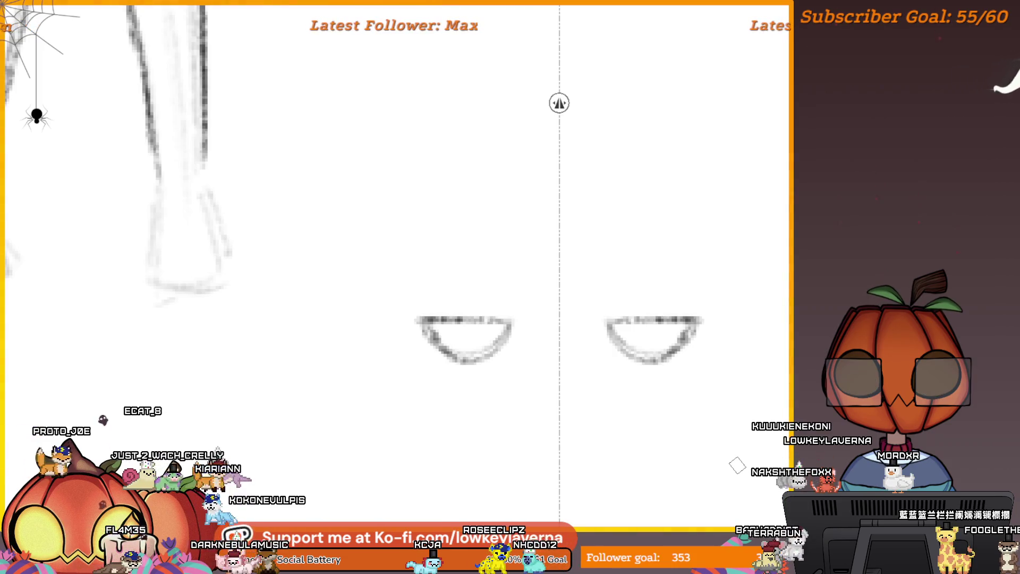
# Erase both half-moon mouth shapes and return to the pencil.
pyautogui.moveTo(725, 459); pyautogui.dragTo(666, 460)
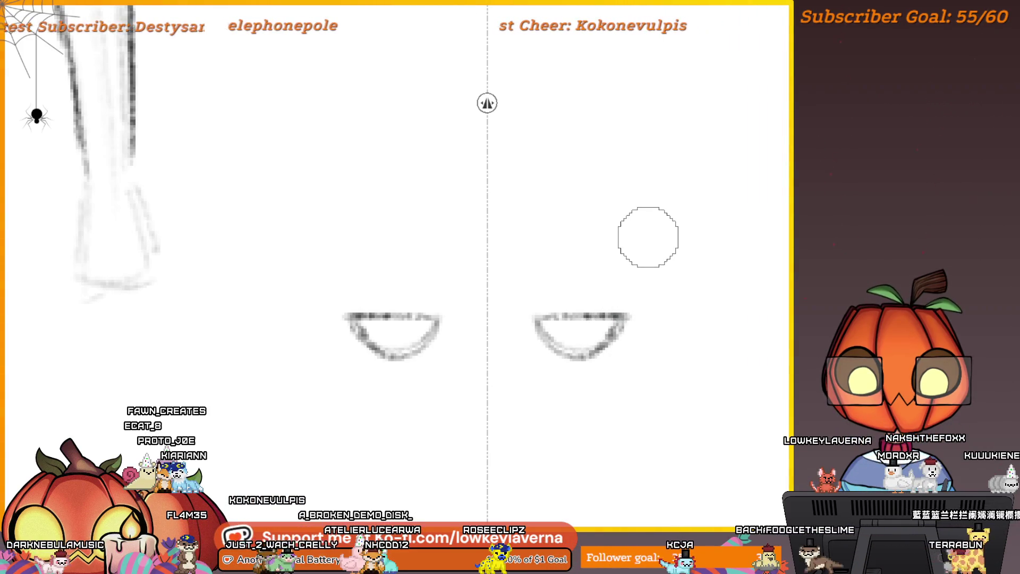
pyautogui.moveTo(606, 298)
pyautogui.mouseDown()
pyautogui.moveTo(610, 326)
pyautogui.moveTo(654, 318)
pyautogui.mouseUp()
pyautogui.moveTo(610, 283); pyautogui.dragTo(573, 308)
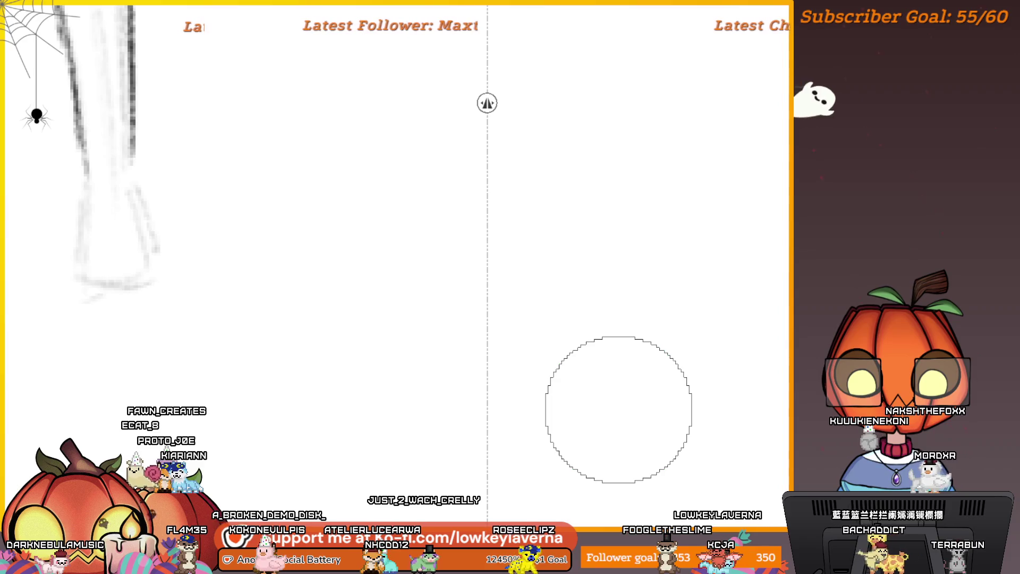
pyautogui.press('p')
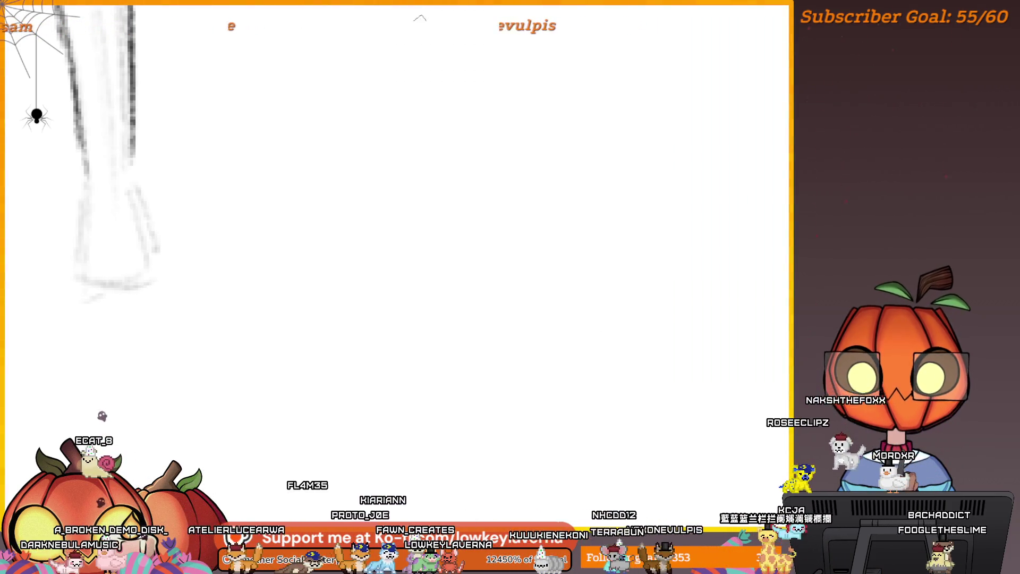
# Move to blank canvas and draw curved guide lines inside a practice head circle.
pyautogui.hscroll(-10, 619, 341)
pyautogui.scroll(3, 620, 341)
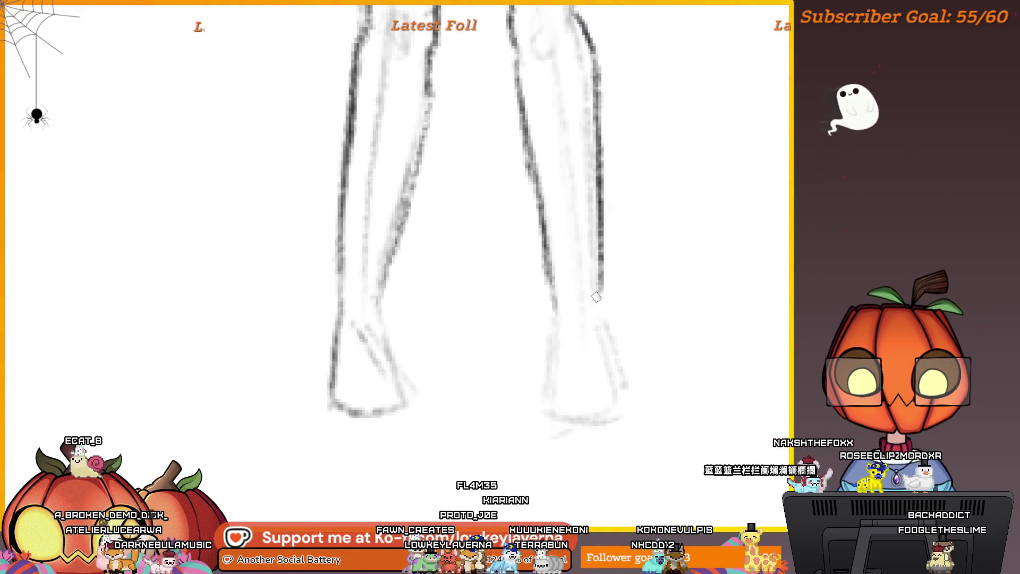
pyautogui.moveTo(705, 394); pyautogui.dragTo(353, 319)
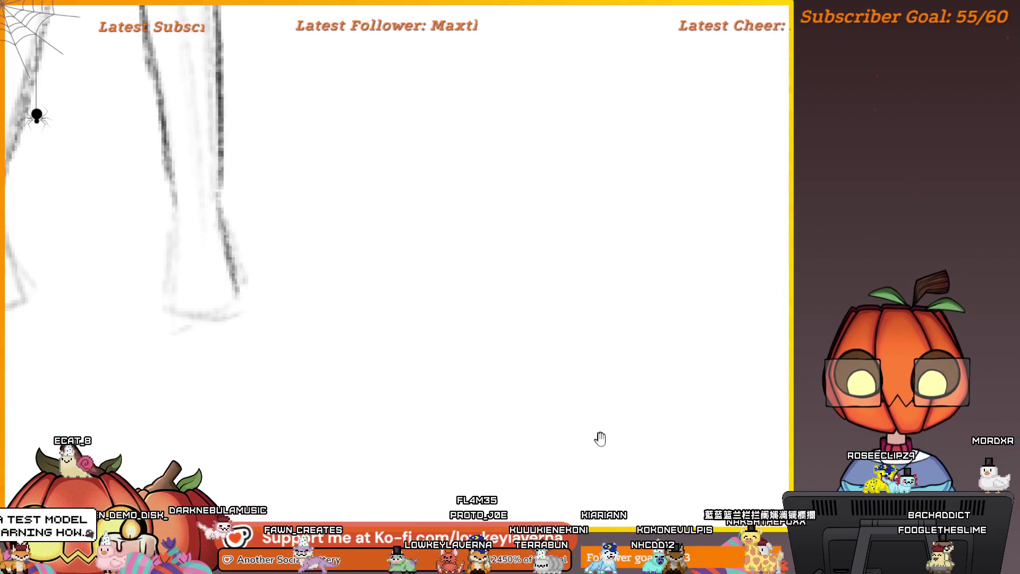
pyautogui.moveTo(607, 432); pyautogui.dragTo(629, 407)
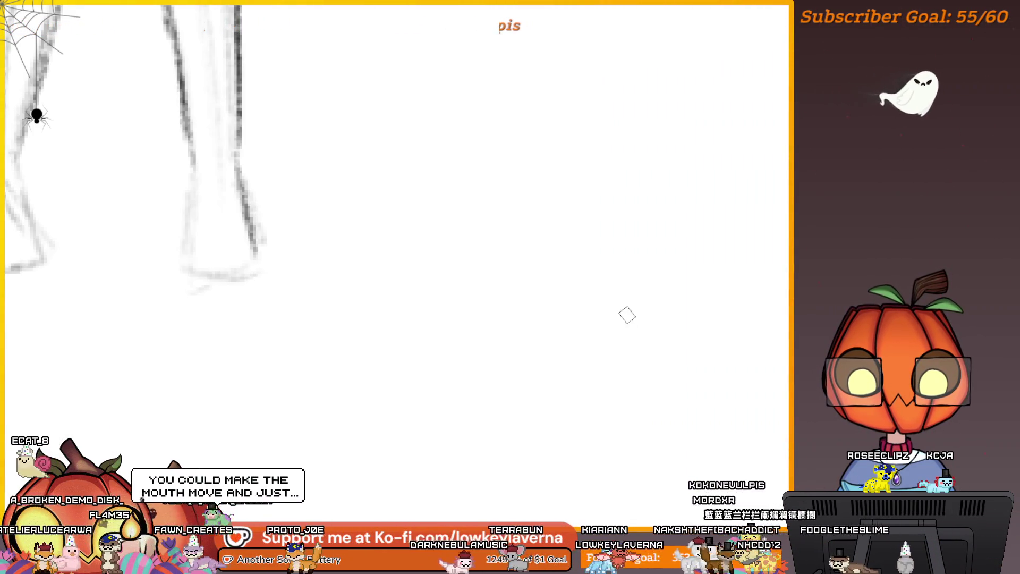
pyautogui.moveTo(666, 317)
pyautogui.mouseDown()
pyautogui.moveTo(667, 283)
pyautogui.moveTo(569, 323)
pyautogui.moveTo(581, 269)
pyautogui.moveTo(514, 245)
pyautogui.moveTo(584, 403)
pyautogui.moveTo(675, 298)
pyautogui.moveTo(491, 308)
pyautogui.moveTo(628, 345)
pyautogui.moveTo(455, 267)
pyautogui.mouseUp()
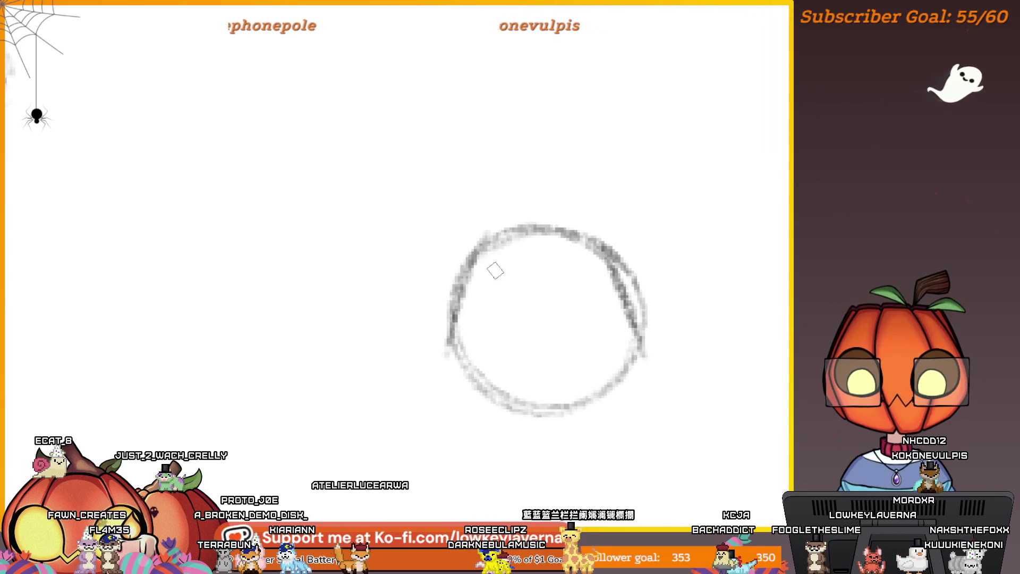
pyautogui.moveTo(497, 253); pyautogui.dragTo(511, 407)
pyautogui.moveTo(457, 319); pyautogui.dragTo(502, 404)
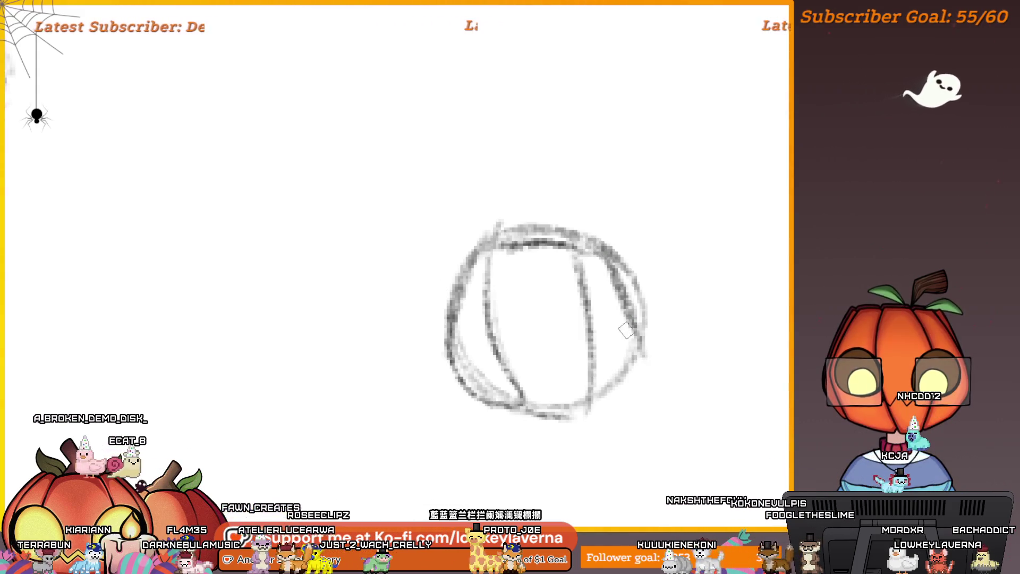
# Sketch arrowhead strokes above the circle, then undo them.
pyautogui.moveTo(588, 141); pyautogui.dragTo(598, 226)
pyautogui.moveTo(508, 143); pyautogui.dragTo(521, 212)
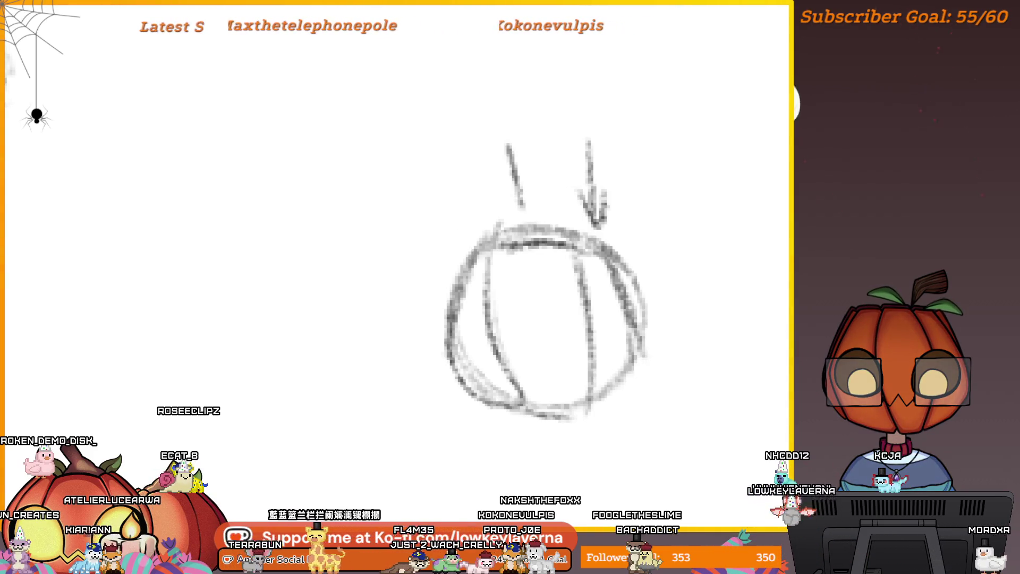
pyautogui.hotkey('ctrl', 'z')
pyautogui.hotkey('ctrl', 'z')
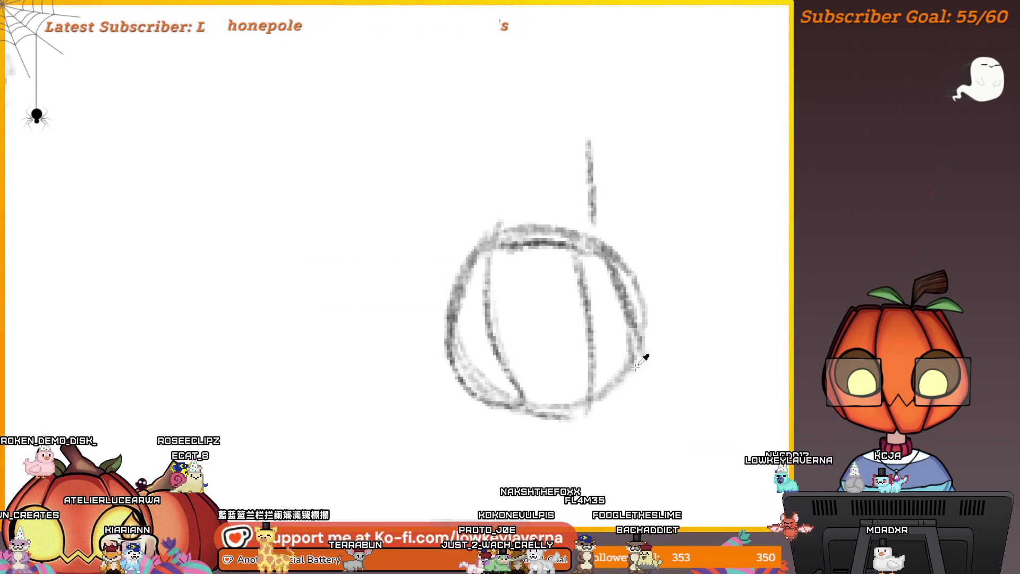
pyautogui.hotkey('ctrl', 'z')
# Draw an oval eye and a shaded pupil inside the head, then undo both eyes.
pyautogui.moveTo(614, 389); pyautogui.dragTo(629, 376)
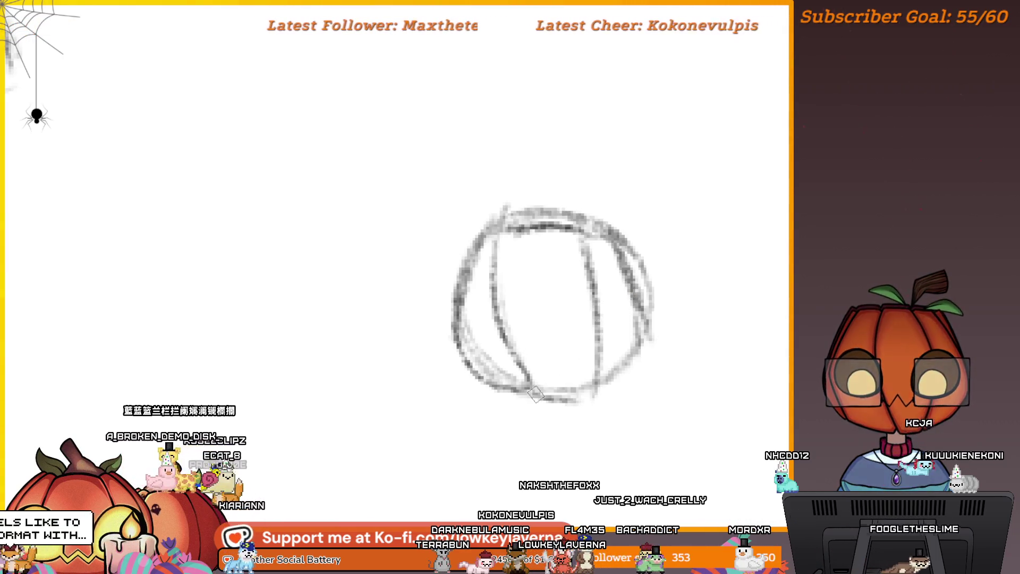
pyautogui.scroll(-2, 562, 404)
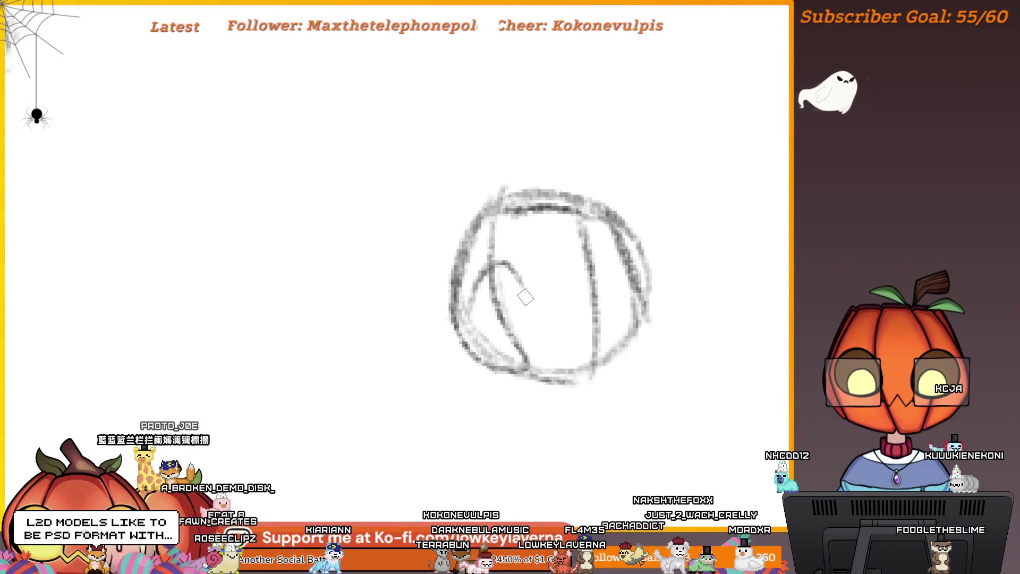
pyautogui.moveTo(502, 260); pyautogui.dragTo(524, 296)
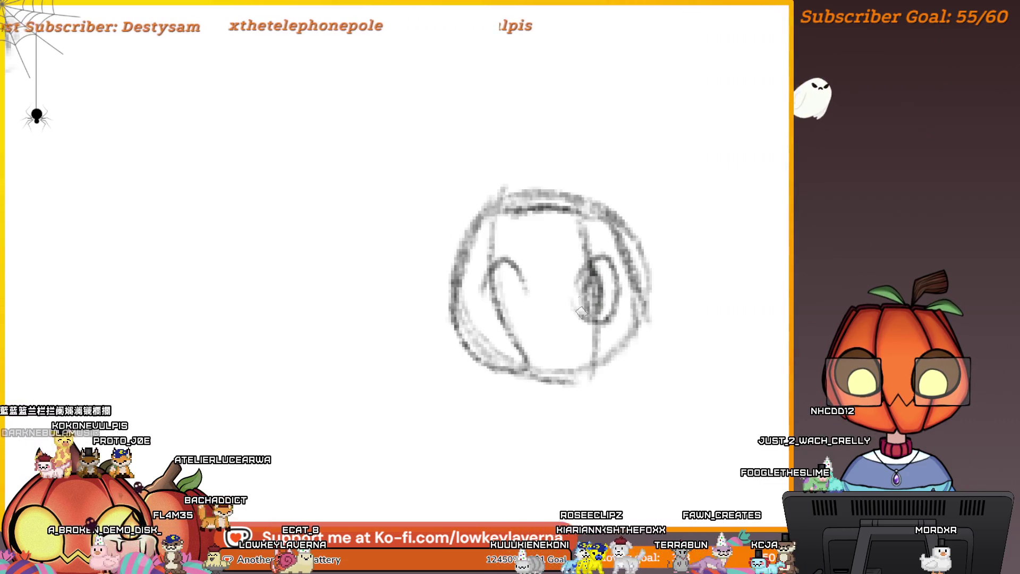
pyautogui.moveTo(588, 289); pyautogui.dragTo(591, 303)
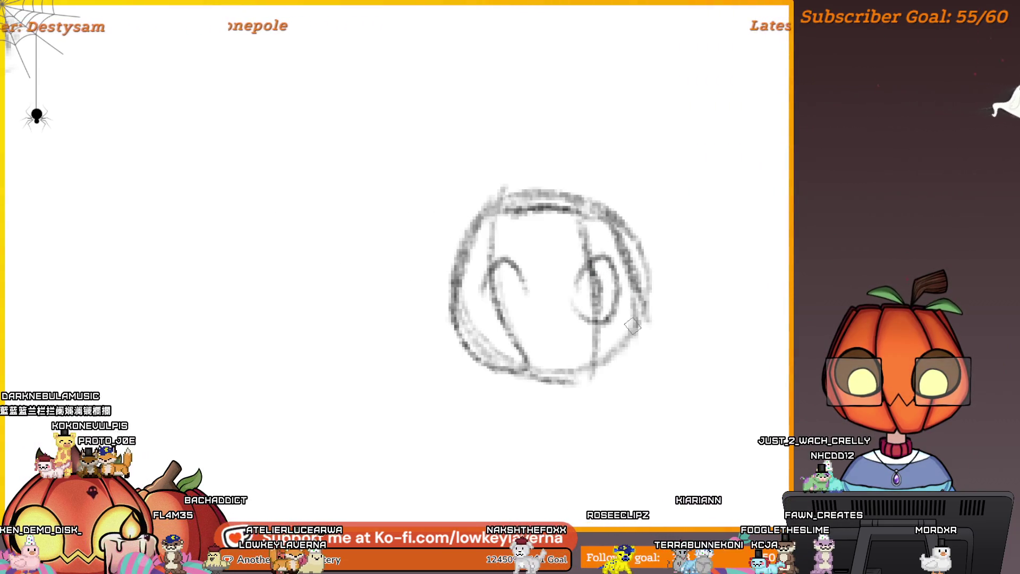
pyautogui.hotkey('ctrl', 'z')
pyautogui.hotkey('ctrl', 'z')
pyautogui.hotkey('ctrl', 'z')
# Erase the whole practice head and restore the faint leg sketch with undo.
pyautogui.press('e')
pyautogui.moveTo(741, 372)
pyautogui.mouseDown()
pyautogui.moveTo(638, 296)
pyautogui.moveTo(546, 186)
pyautogui.mouseUp()
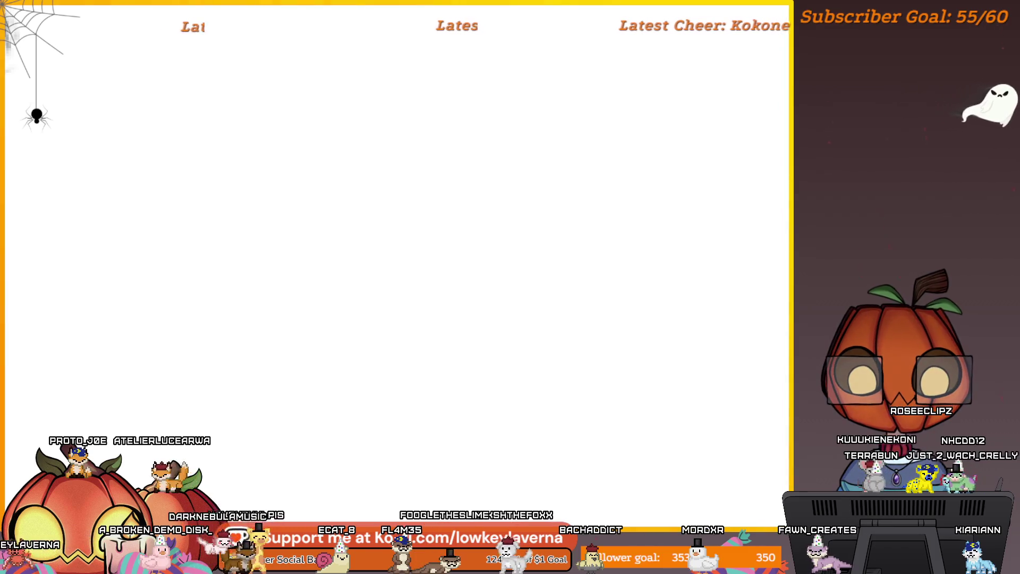
pyautogui.hotkey('ctrl', 'z')
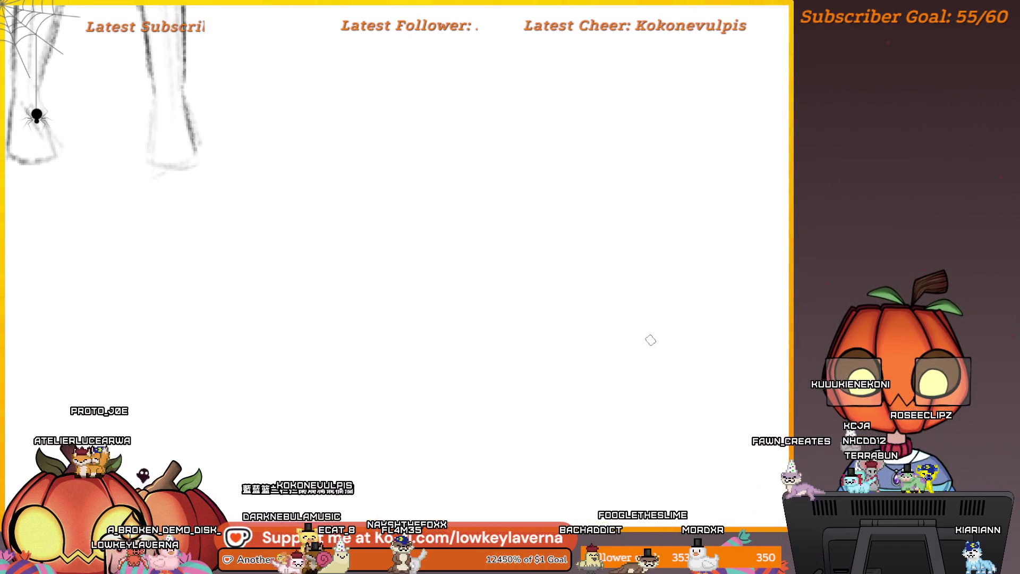
# Draw a small w stroke, undo and redo it, then undo a slash stroke.
pyautogui.moveTo(460, 332)
pyautogui.mouseDown()
pyautogui.moveTo(512, 319)
pyautogui.moveTo(569, 330)
pyautogui.moveTo(606, 355)
pyautogui.mouseUp()
pyautogui.hotkey('ctrl', 'z')
pyautogui.hotkey('ctrl', 'y')
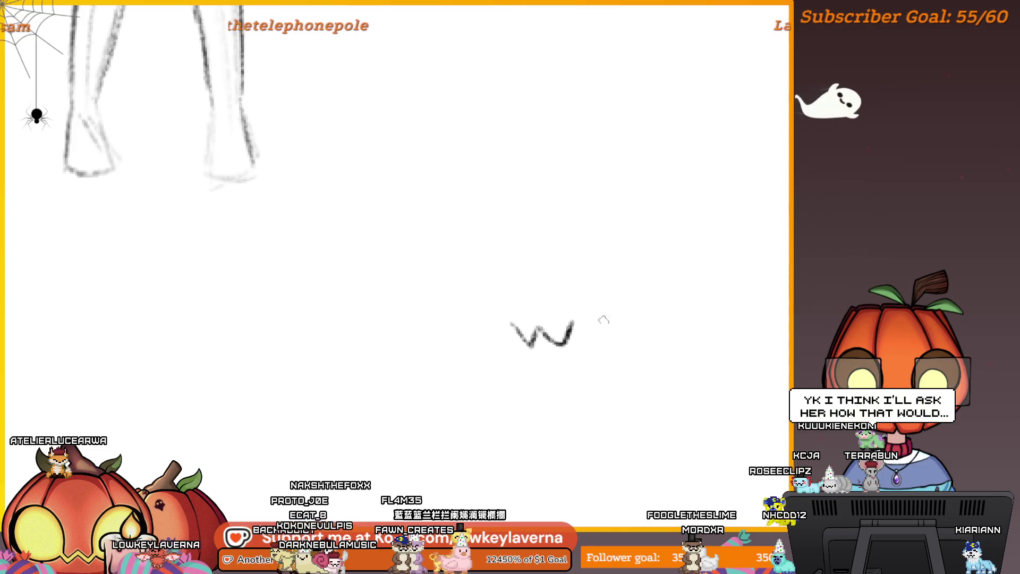
pyautogui.moveTo(364, 321); pyautogui.dragTo(306, 312)
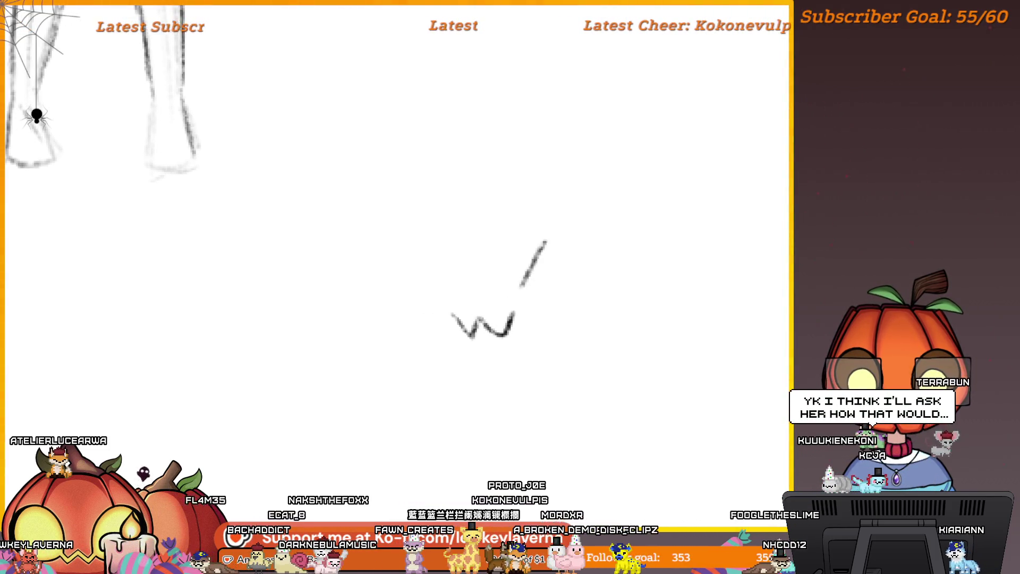
pyautogui.moveTo(567, 313); pyautogui.dragTo(581, 326)
pyautogui.hotkey('ctrl', 'z')
# Draw a right and a left box beside the w and circle them with an oval.
pyautogui.moveTo(560, 367)
pyautogui.mouseDown()
pyautogui.moveTo(555, 258)
pyautogui.moveTo(726, 274)
pyautogui.mouseUp()
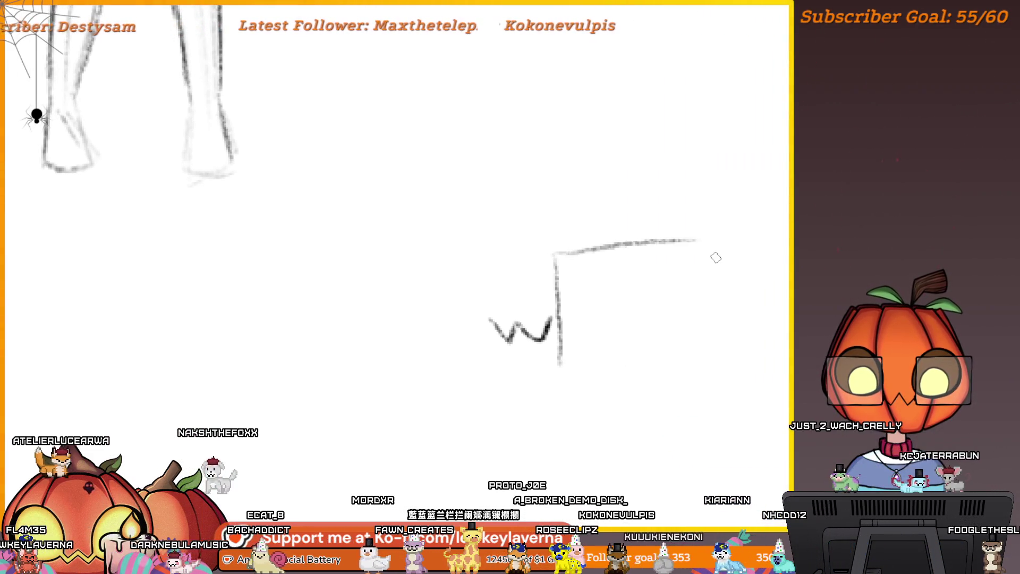
pyautogui.moveTo(577, 369); pyautogui.dragTo(691, 376)
pyautogui.moveTo(483, 231)
pyautogui.mouseDown()
pyautogui.moveTo(488, 372)
pyautogui.moveTo(382, 230)
pyautogui.moveTo(327, 239)
pyautogui.mouseUp()
pyautogui.moveTo(491, 384); pyautogui.dragTo(322, 390)
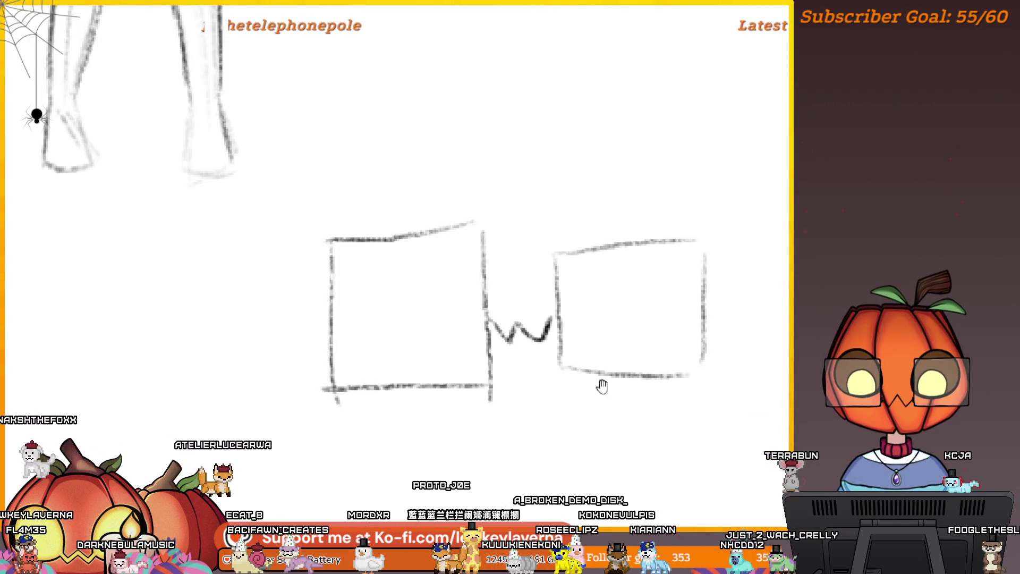
pyautogui.scroll(1, 602, 387)
pyautogui.moveTo(478, 271)
pyautogui.mouseDown()
pyautogui.moveTo(488, 405)
pyautogui.moveTo(336, 395)
pyautogui.mouseUp()
pyautogui.moveTo(351, 276); pyautogui.dragTo(349, 379)
pyautogui.scroll(-1, 617, 405)
pyautogui.moveTo(580, 104)
pyautogui.mouseDown()
pyautogui.moveTo(315, 282)
pyautogui.moveTo(582, 128)
pyautogui.mouseUp()
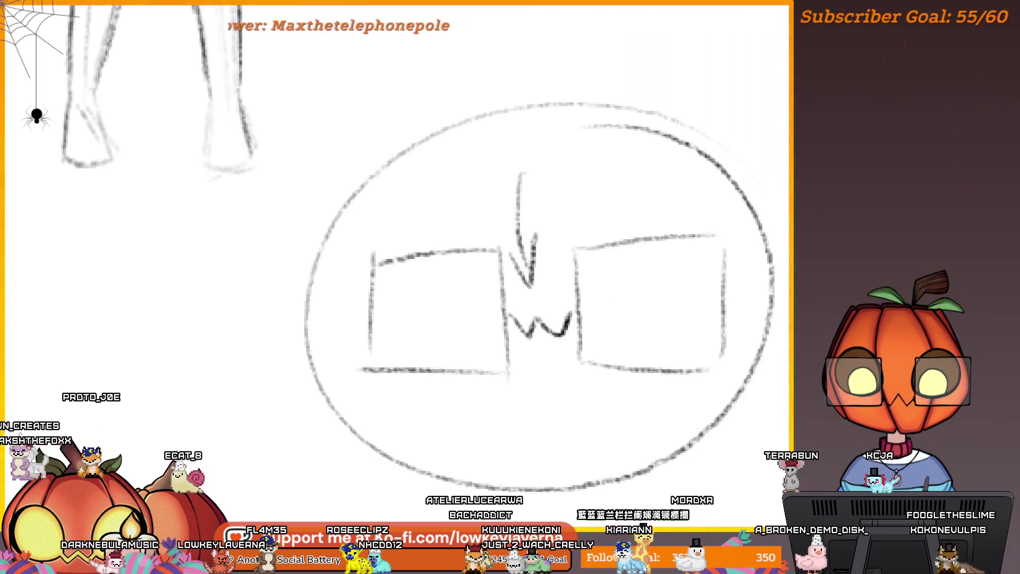
# Undo the oval, arrow, box and w strokes, then recentre the leg sketch.
pyautogui.hotkey('ctrl', 'z')
pyautogui.hotkey('ctrl', 'z')
pyautogui.hotkey('ctrl', 'z')
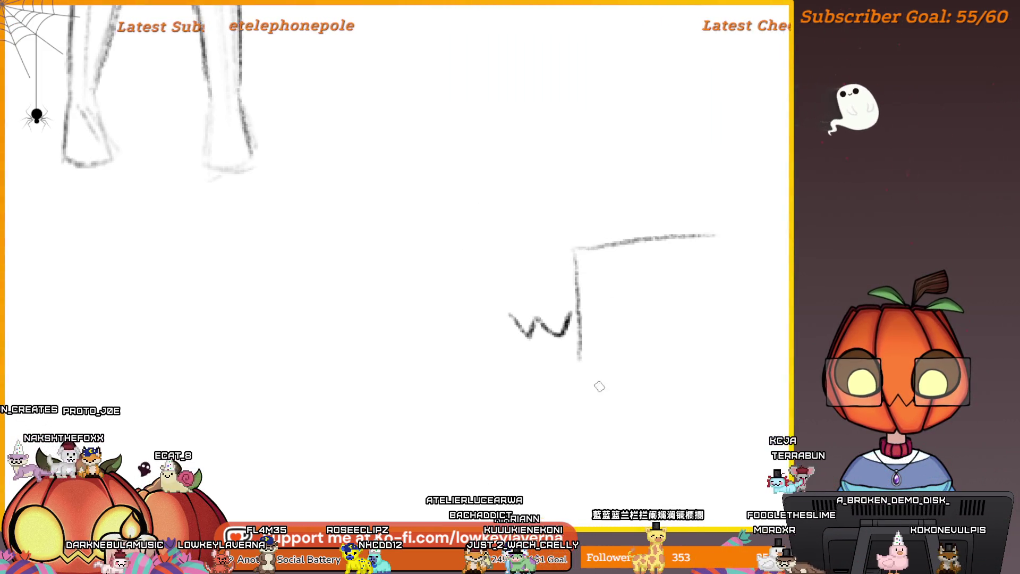
pyautogui.hotkey('ctrl', 'z')
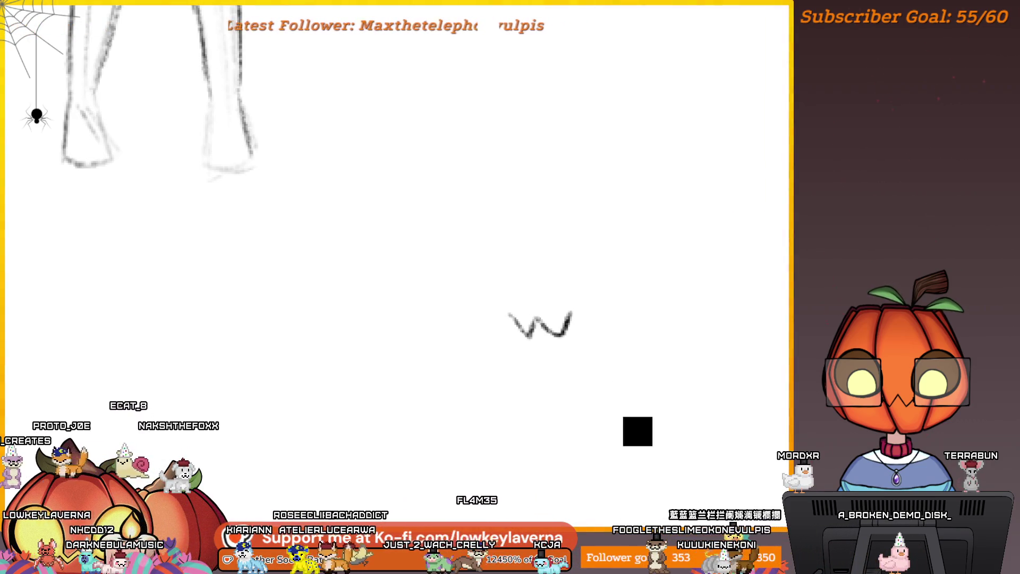
pyautogui.hotkey('ctrl', 'z')
pyautogui.moveTo(424, 304)
pyautogui.mouseDown()
pyautogui.moveTo(585, 422)
pyautogui.moveTo(658, 406)
pyautogui.moveTo(569, 386)
pyautogui.mouseUp()
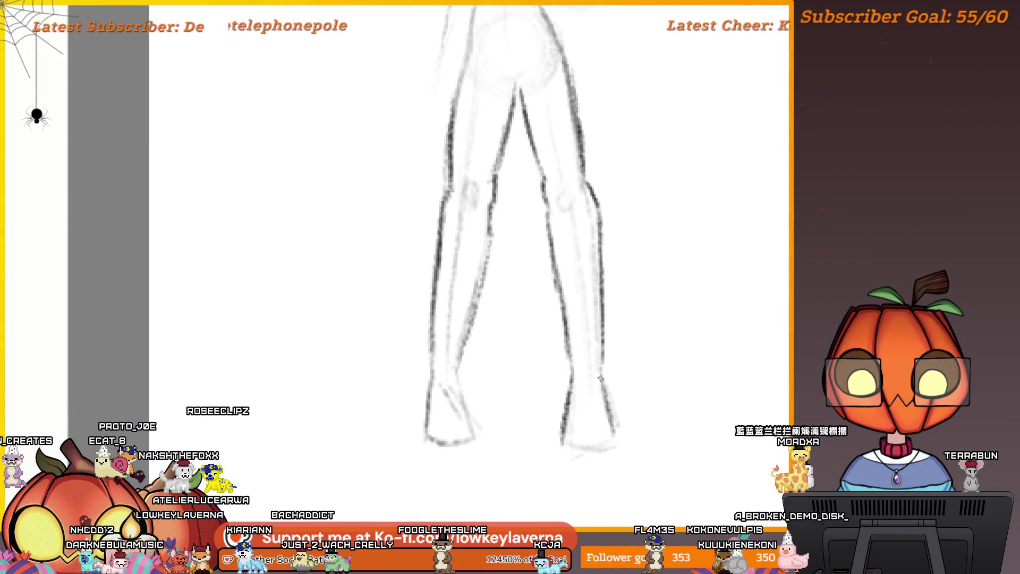
# Pan the leg sketch further into view and zoom out toward the full figure.
pyautogui.moveTo(468, 395); pyautogui.dragTo(514, 416)
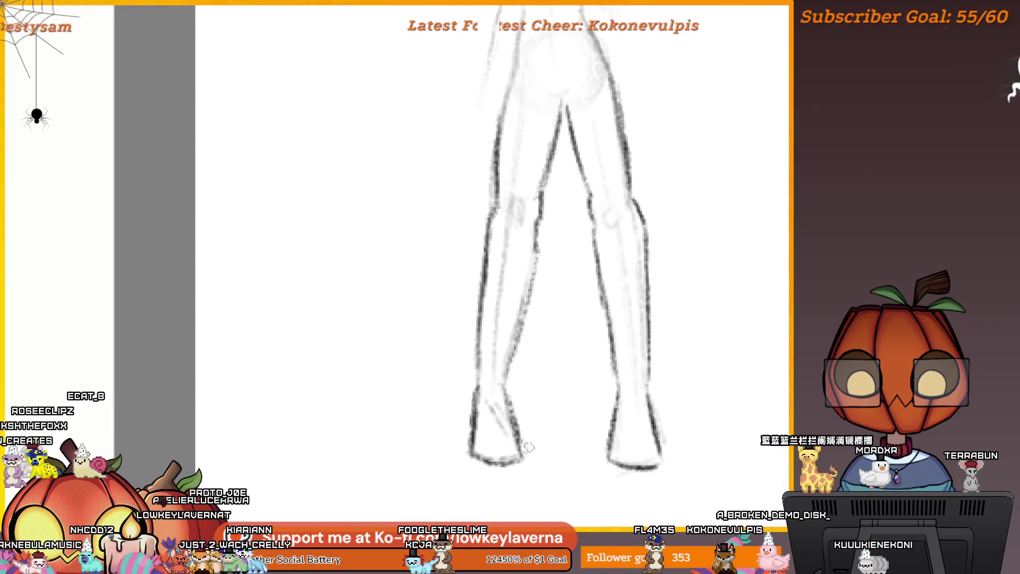
pyautogui.scroll(-5, 583, 342)
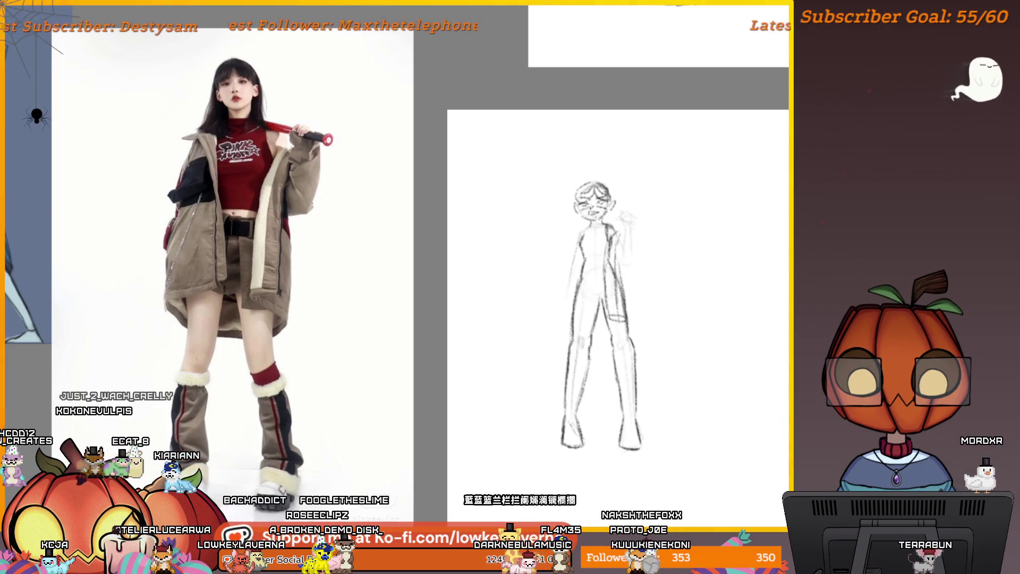
# Rough in the open jacket's edges across the right thigh and upper legs.
pyautogui.moveTo(609, 318); pyautogui.dragTo(634, 322)
pyautogui.moveTo(632, 282); pyautogui.dragTo(634, 323)
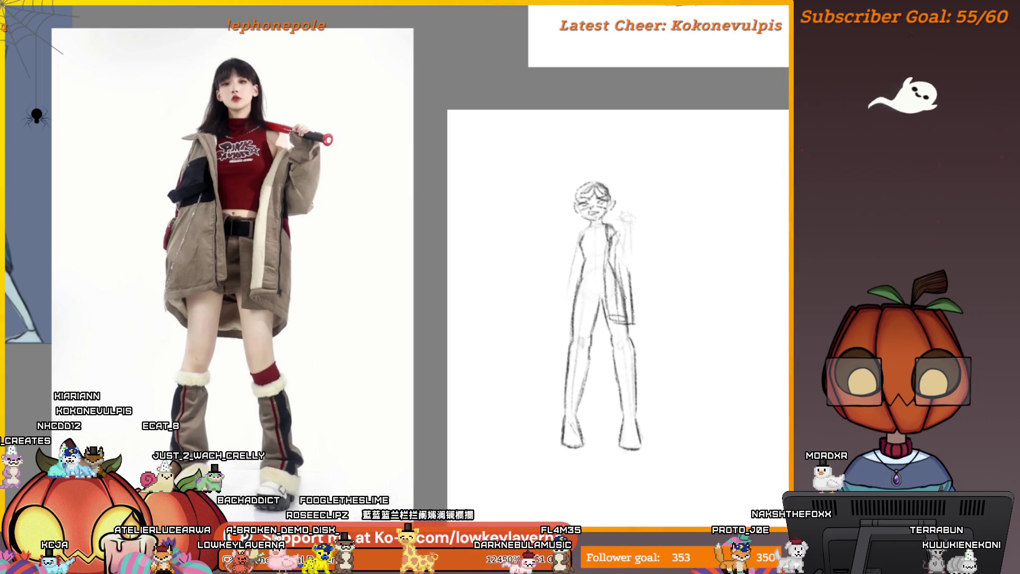
pyautogui.moveTo(608, 339)
pyautogui.mouseDown()
pyautogui.moveTo(592, 337)
pyautogui.moveTo(577, 240)
pyautogui.mouseUp()
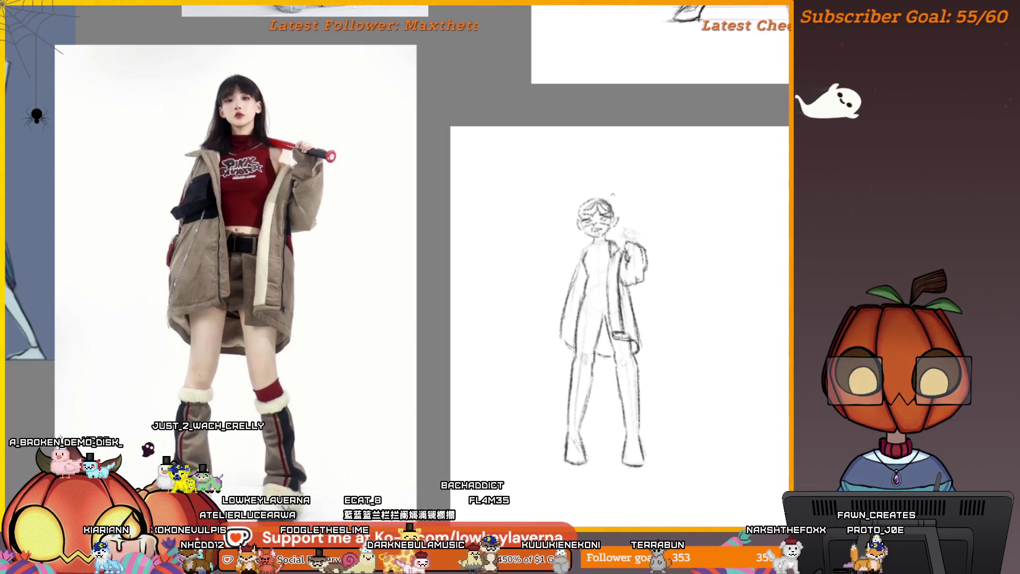
pyautogui.moveTo(613, 195); pyautogui.dragTo(627, 190)
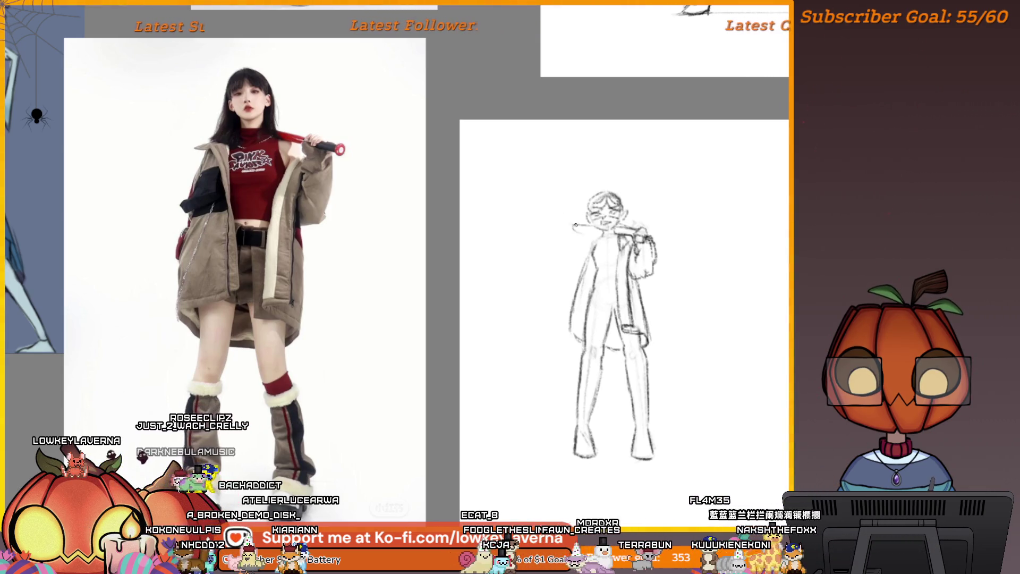
# Darken and define the belt at the figure's waist, bringing the lower half into view.
pyautogui.moveTo(636, 177); pyautogui.dragTo(622, 183)
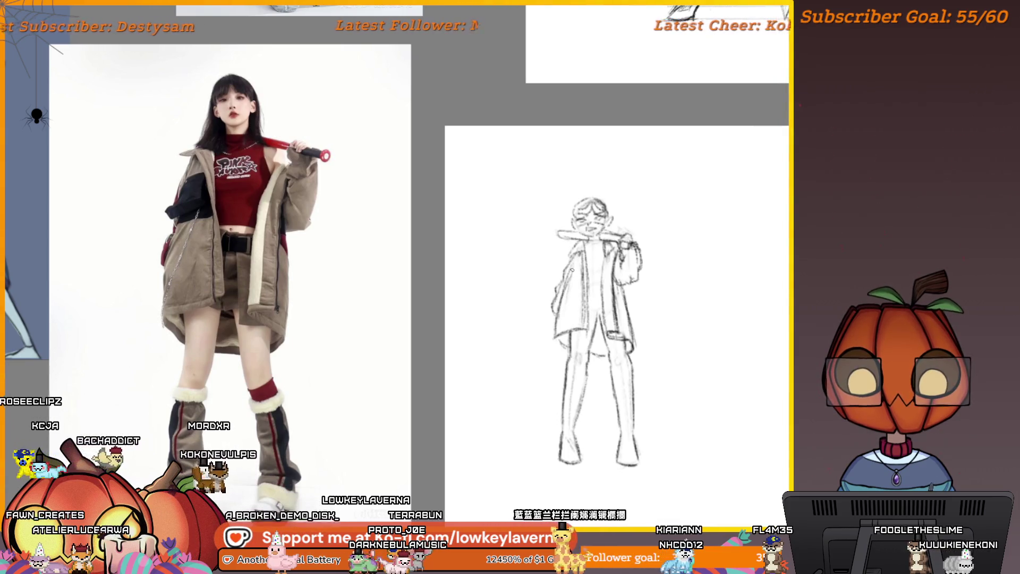
pyautogui.moveTo(572, 270)
pyautogui.mouseDown()
pyautogui.moveTo(556, 280)
pyautogui.moveTo(571, 264)
pyautogui.mouseUp()
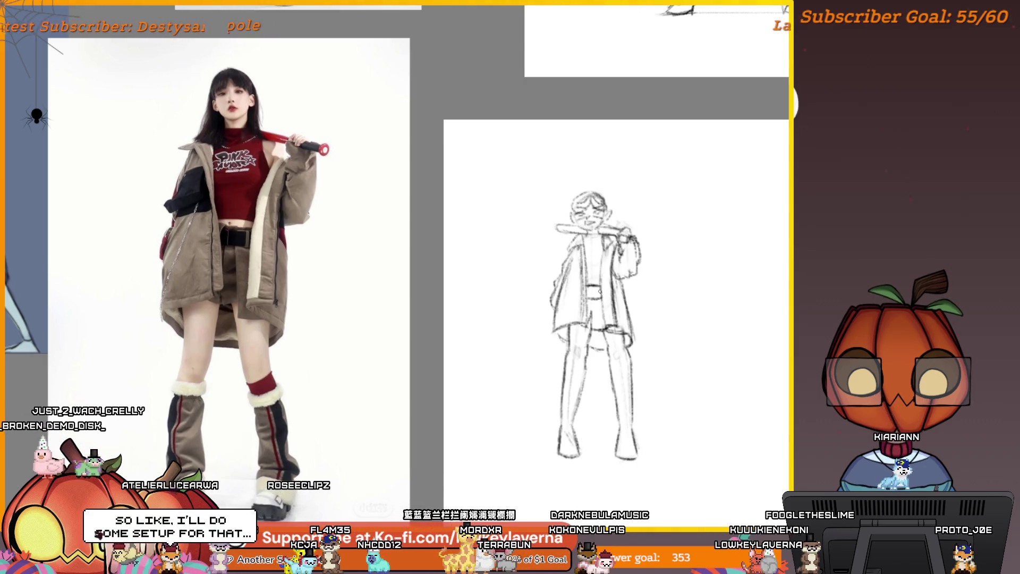
pyautogui.moveTo(586, 289); pyautogui.dragTo(600, 294)
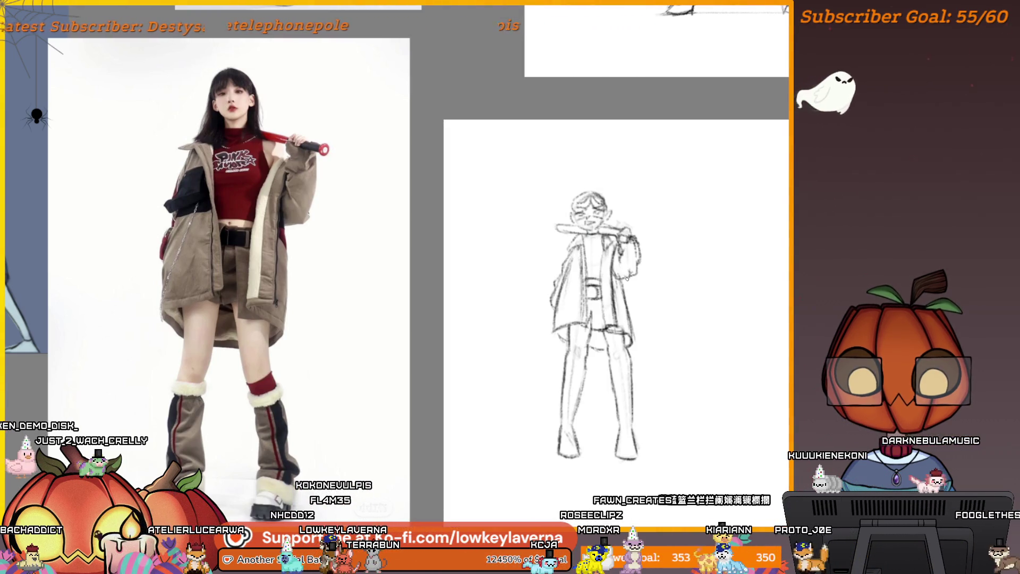
pyautogui.moveTo(627, 278); pyautogui.dragTo(599, 359)
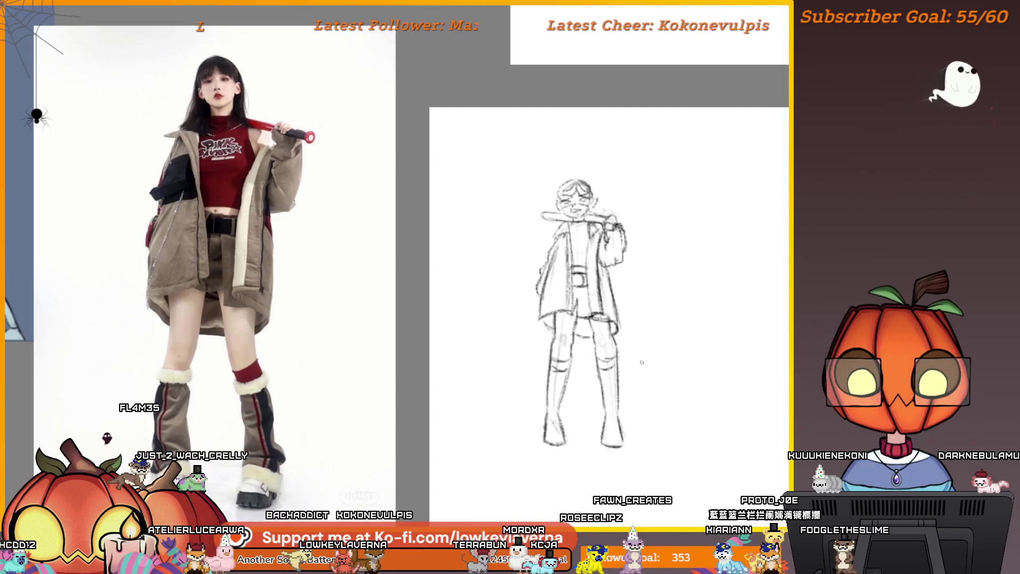
pyautogui.moveTo(597, 371); pyautogui.dragTo(600, 360)
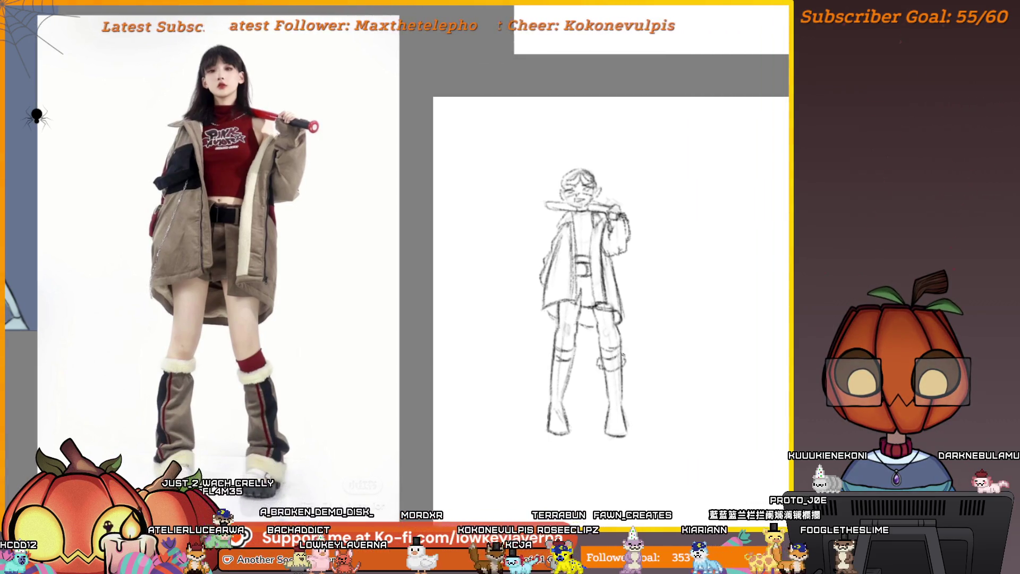
pyautogui.moveTo(576, 325)
pyautogui.mouseDown()
pyautogui.moveTo(564, 304)
pyautogui.moveTo(580, 297)
pyautogui.mouseUp()
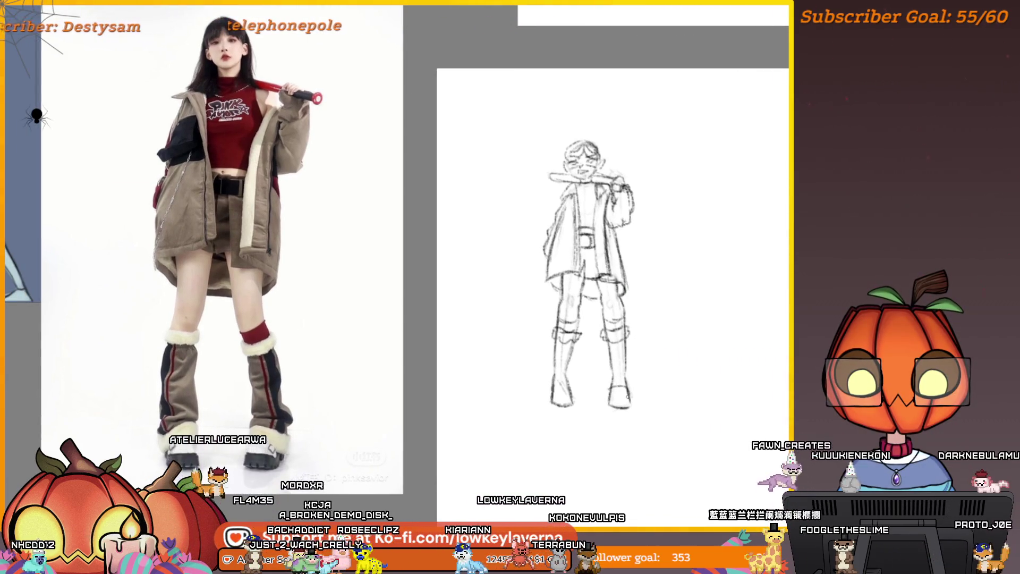
# Extend the right foot outward and undo the stray strokes drawn beside the figure.
pyautogui.moveTo(627, 393)
pyautogui.mouseDown()
pyautogui.moveTo(637, 400)
pyautogui.moveTo(609, 385)
pyautogui.mouseUp()
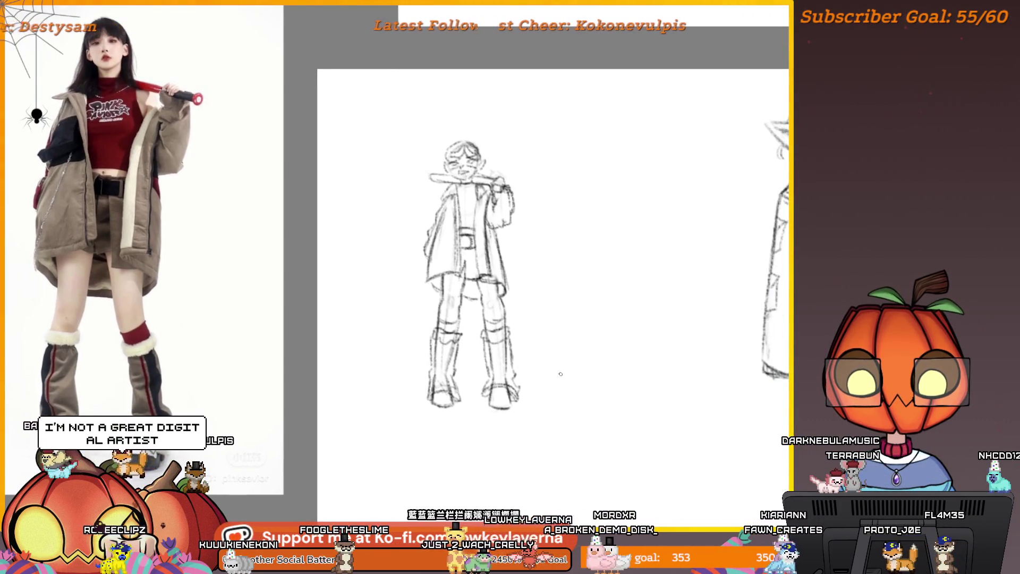
pyautogui.moveTo(638, 381); pyautogui.dragTo(728, 383)
pyautogui.moveTo(705, 360); pyautogui.dragTo(748, 381)
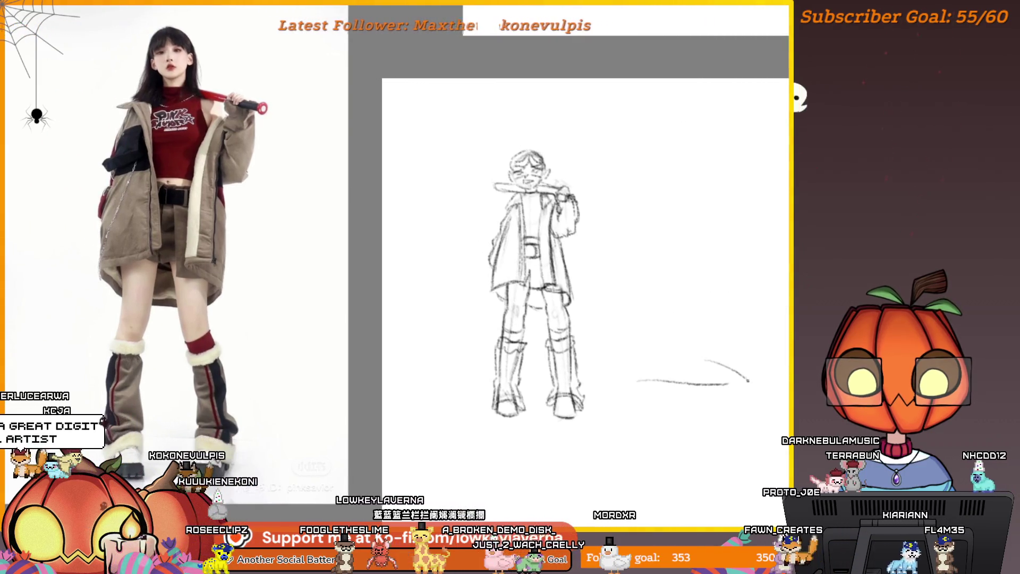
pyautogui.hotkey('ctrl', 'z')
pyautogui.hotkey('ctrl', 'z')
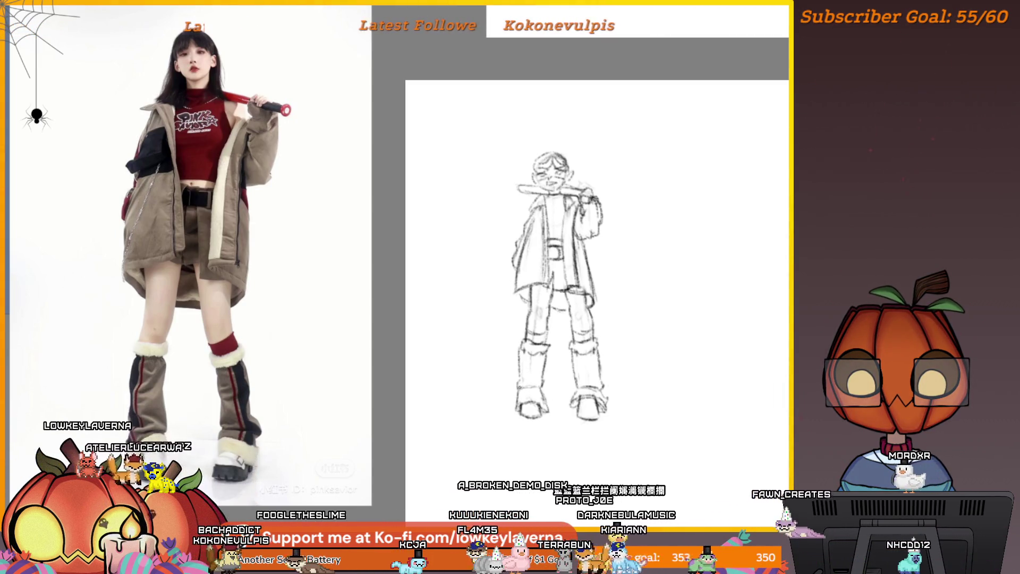
pyautogui.moveTo(640, 342); pyautogui.dragTo(612, 357)
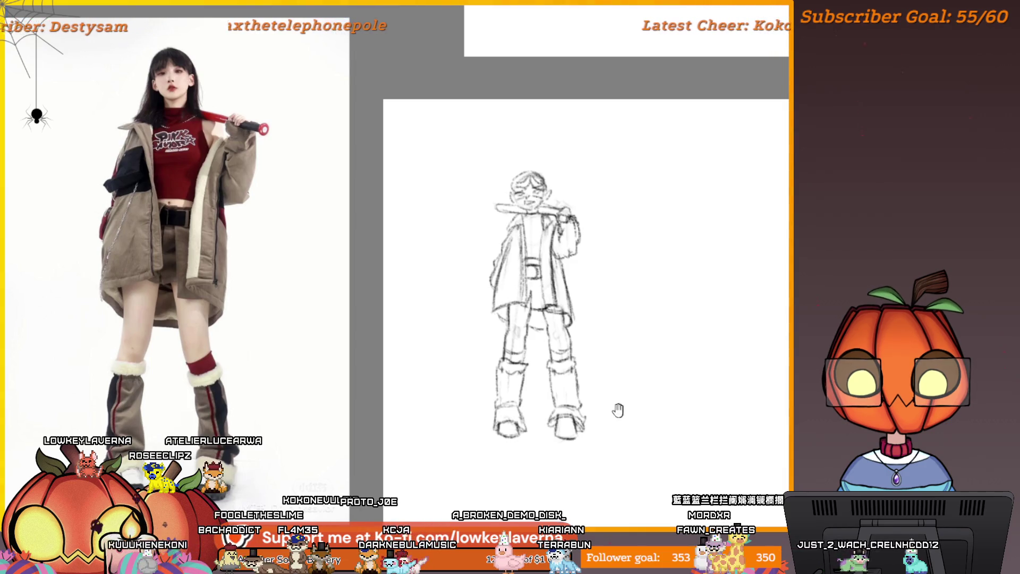
# Shift the workspace and zoom in on the figure sketch.
pyautogui.moveTo(618, 410)
pyautogui.mouseDown()
pyautogui.moveTo(633, 417)
pyautogui.moveTo(630, 400)
pyautogui.mouseUp()
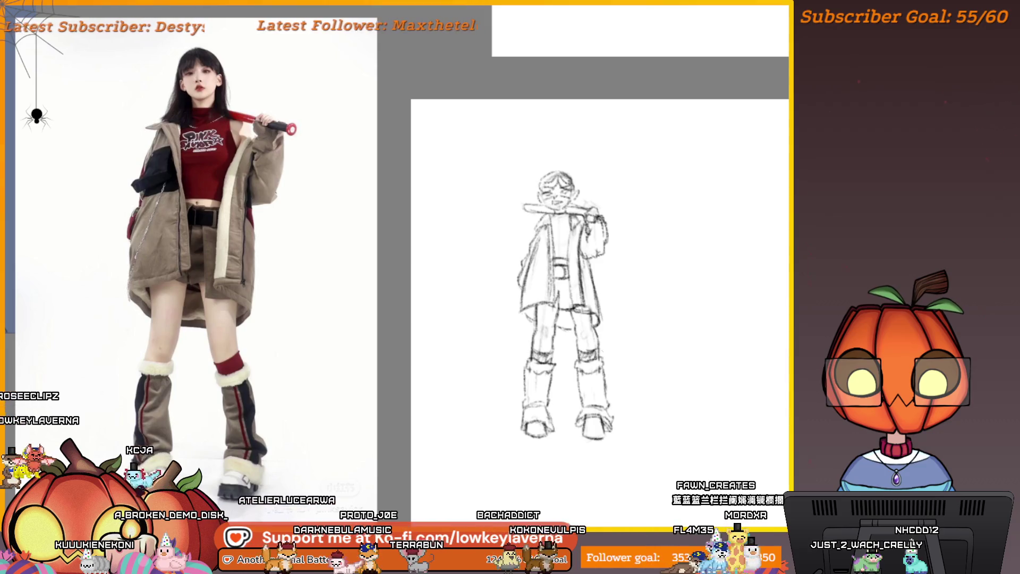
pyautogui.moveTo(636, 400)
pyautogui.mouseDown()
pyautogui.moveTo(600, 398)
pyautogui.moveTo(647, 385)
pyautogui.mouseUp()
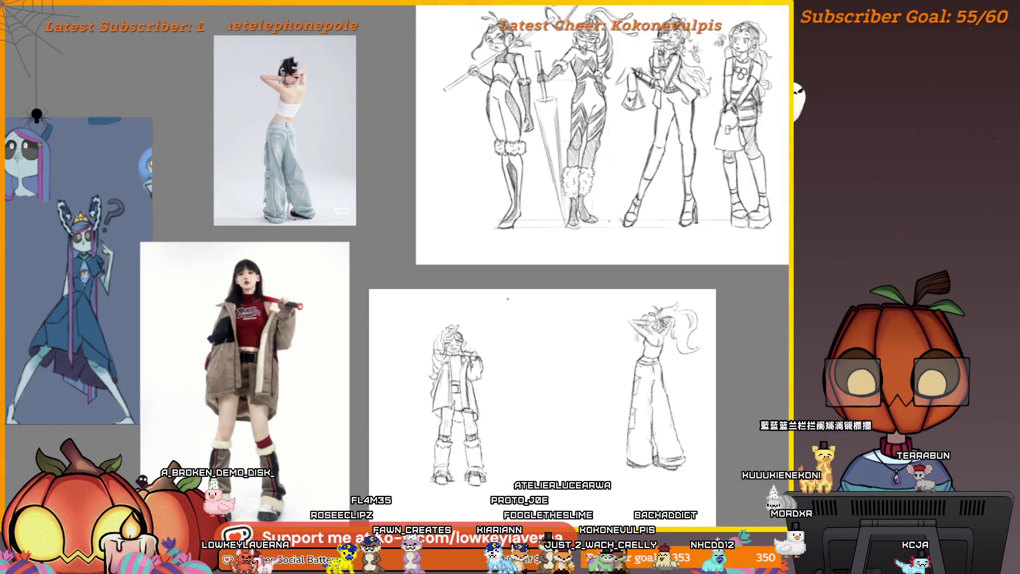
pyautogui.click(443, 367)
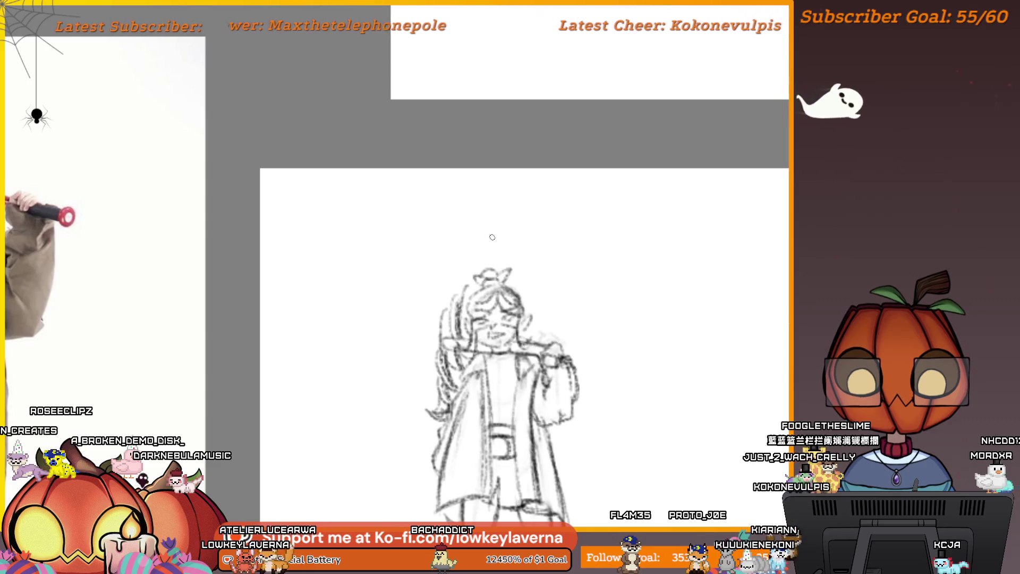
# Centre the jacket-and-bat figure on the board beside the ponytailed cargo-pants sketch.
pyautogui.scroll(-5, 466, 306)
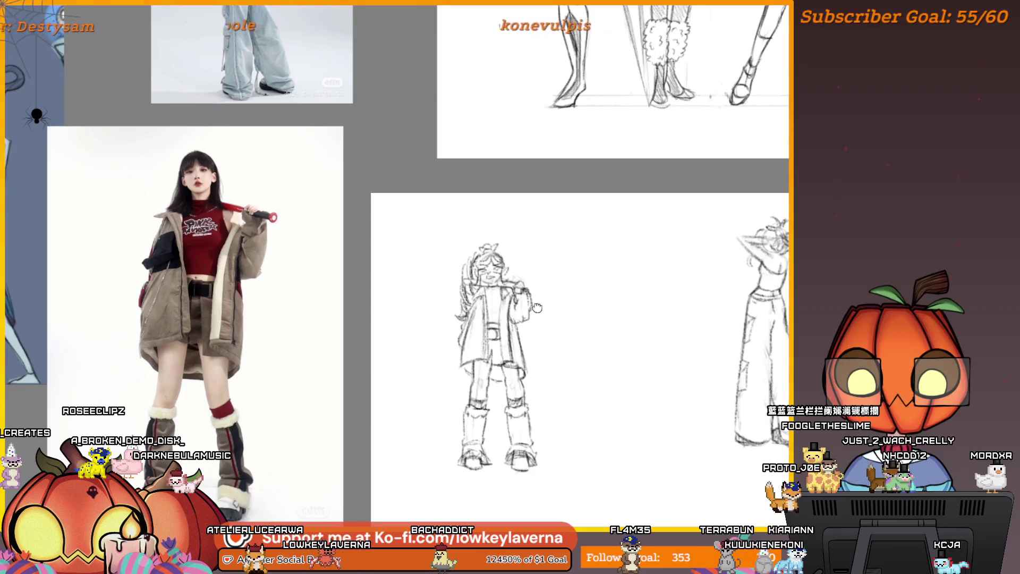
pyautogui.moveTo(538, 308); pyautogui.dragTo(500, 317)
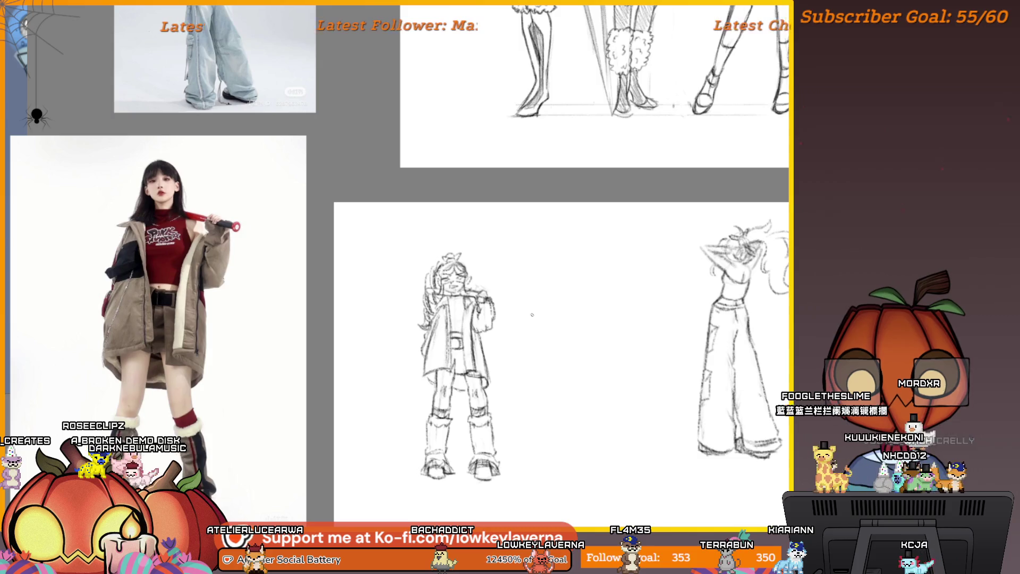
pyautogui.scroll(-3, 555, 351)
pyautogui.scroll(4, 563, 372)
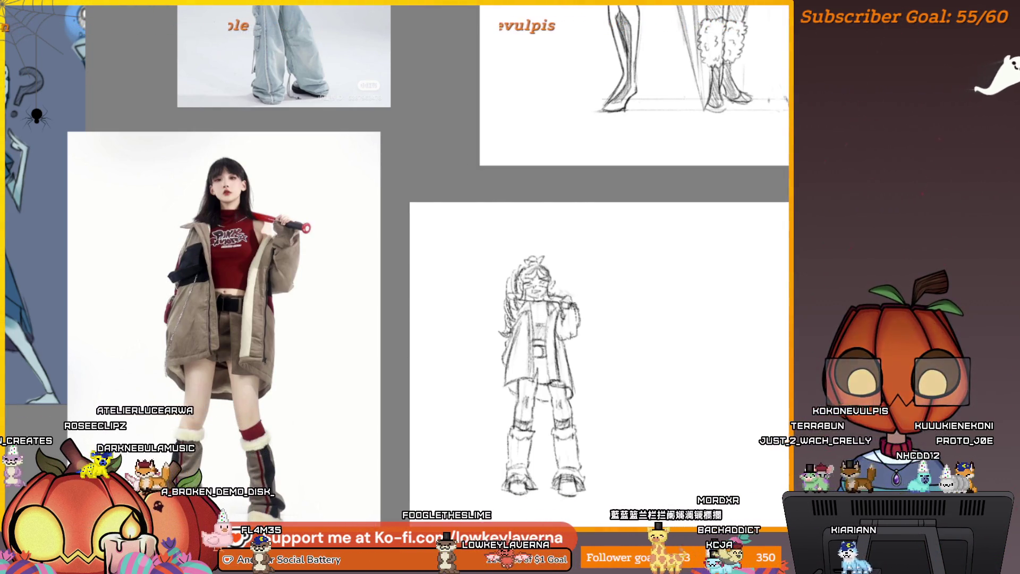
pyautogui.moveTo(555, 267); pyautogui.dragTo(568, 294)
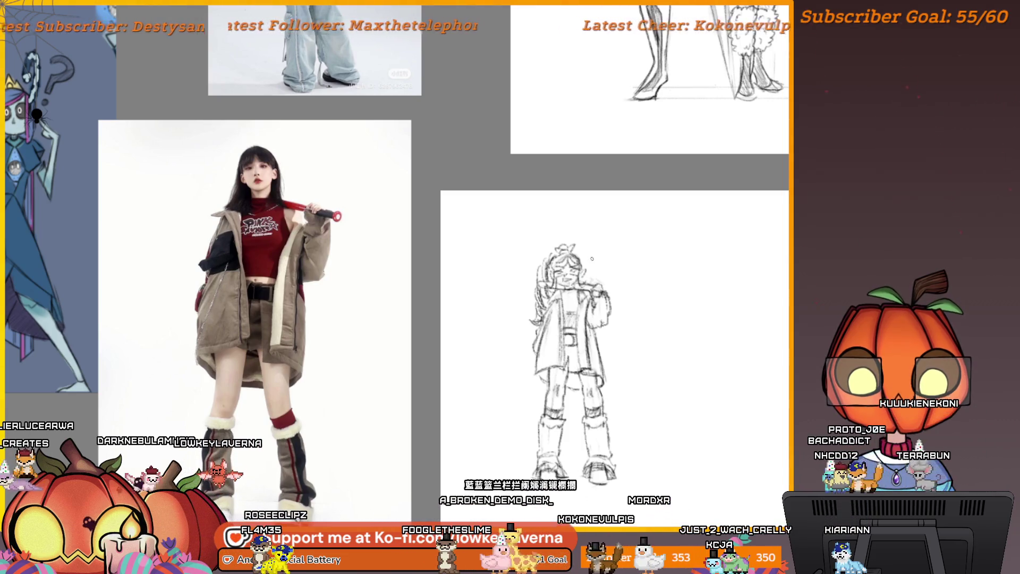
pyautogui.moveTo(684, 285); pyautogui.dragTo(569, 296)
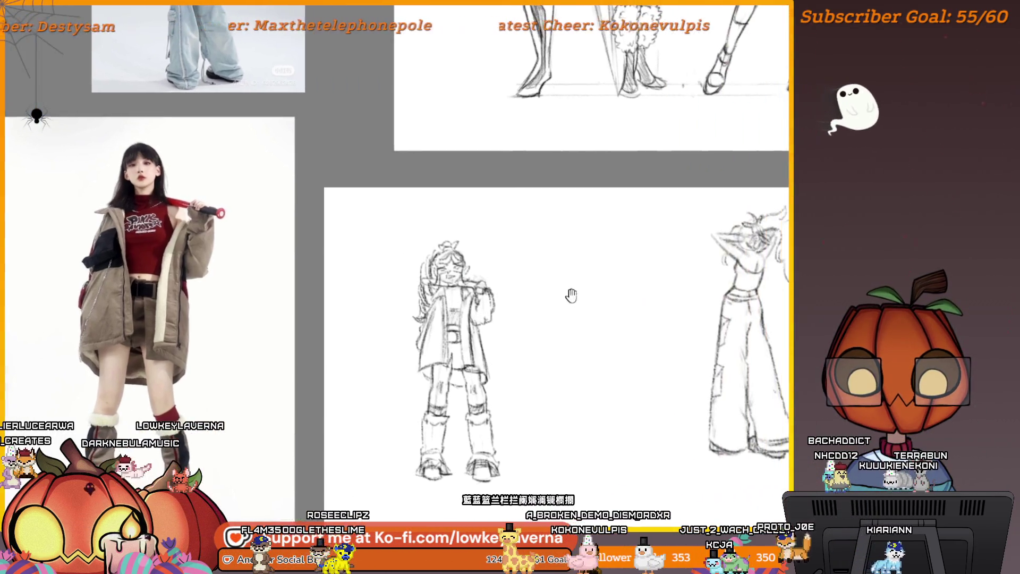
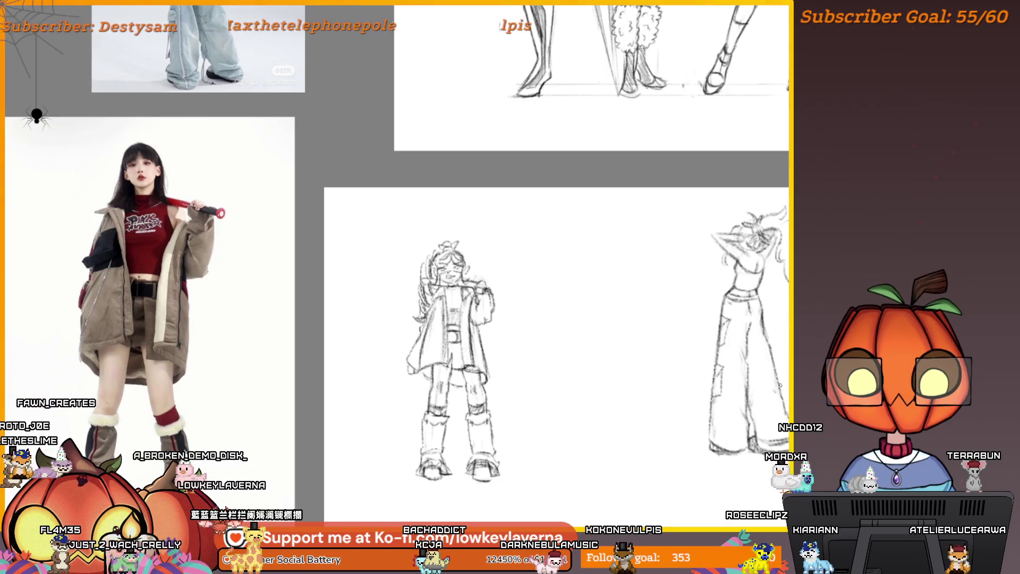
# Undo a stray curved stroke and lasso-select the jacket-wearing figure sketch.
pyautogui.scroll(3, 525, 460)
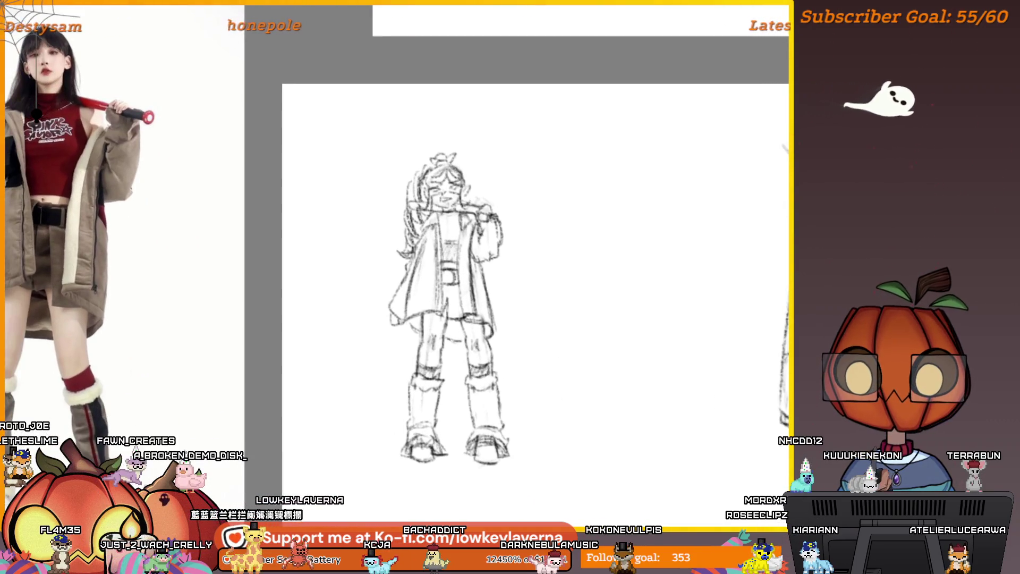
pyautogui.moveTo(423, 155); pyautogui.dragTo(346, 432)
pyautogui.hotkey('ctrl', 'z')
pyautogui.moveTo(379, 126); pyautogui.dragTo(380, 128)
# Transform the jacket figure: move it right beside the trousers sketch, shorten it slightly from the top, and apply.
pyautogui.hotkey('ctrl', 't')
pyautogui.scroll(-5, 486, 196)
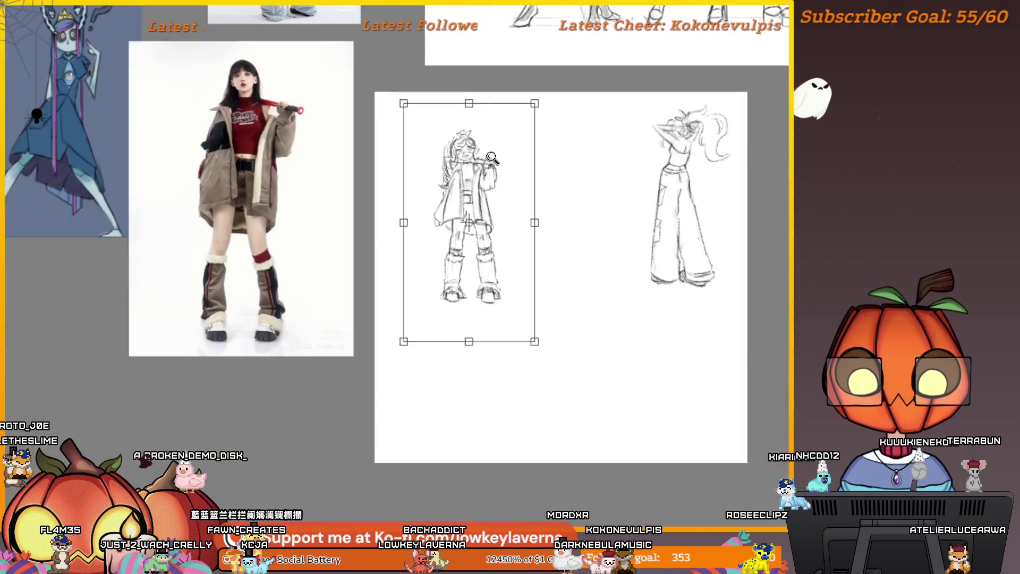
pyautogui.moveTo(385, 218); pyautogui.dragTo(573, 199)
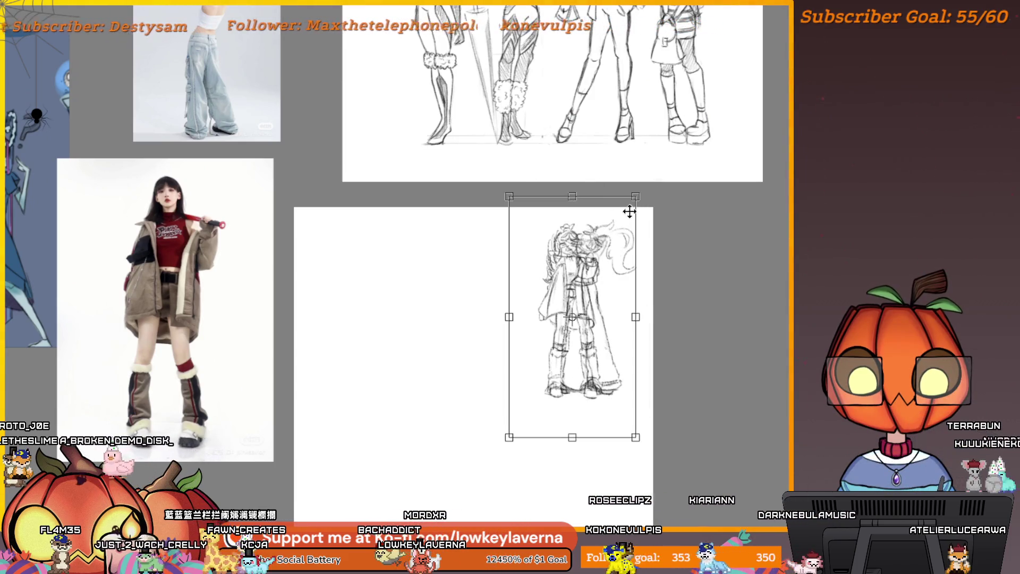
pyautogui.moveTo(634, 197)
pyautogui.mouseDown()
pyautogui.moveTo(576, 245)
pyautogui.moveTo(641, 237)
pyautogui.moveTo(630, 198)
pyautogui.mouseUp()
pyautogui.moveTo(569, 193)
pyautogui.mouseDown()
pyautogui.moveTo(608, 221)
pyautogui.moveTo(538, 223)
pyautogui.mouseUp()
pyautogui.moveTo(630, 229); pyautogui.dragTo(696, 252)
pyautogui.press('Return')
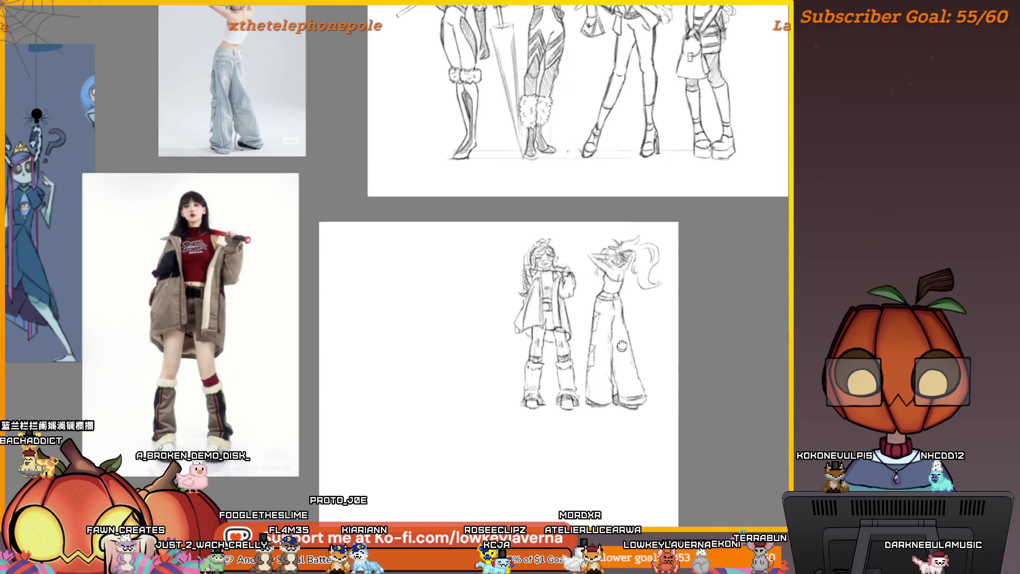
pyautogui.scroll(4, 653, 326)
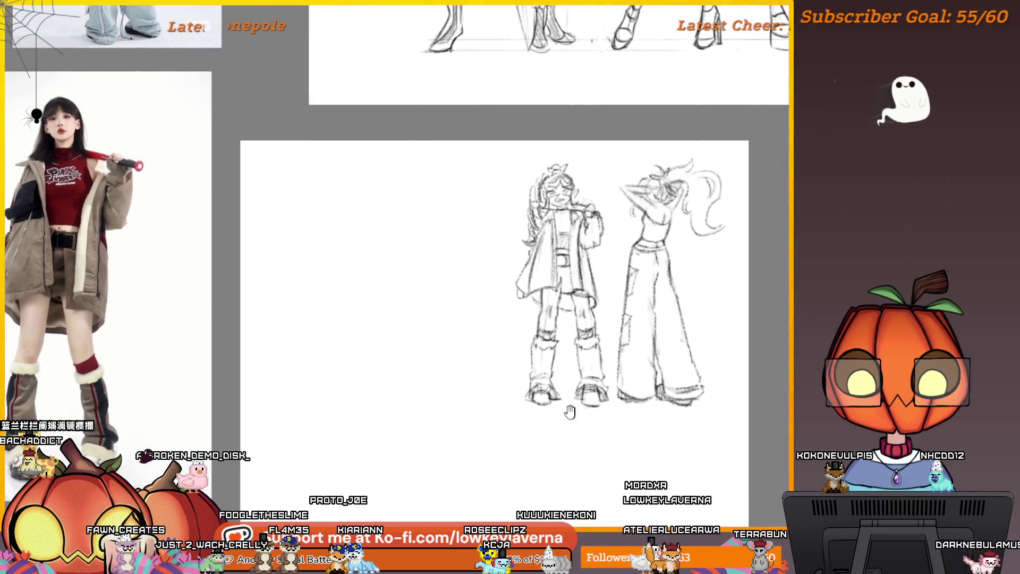
pyautogui.scroll(2, 610, 417)
pyautogui.scroll(-1, 567, 453)
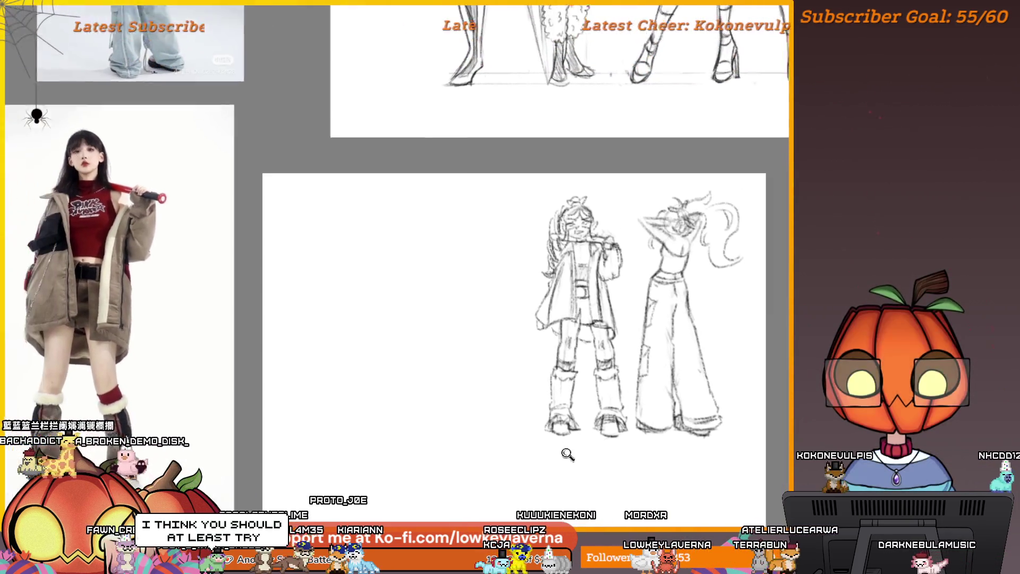
pyautogui.scroll(3, 526, 429)
pyautogui.scroll(-2, 522, 361)
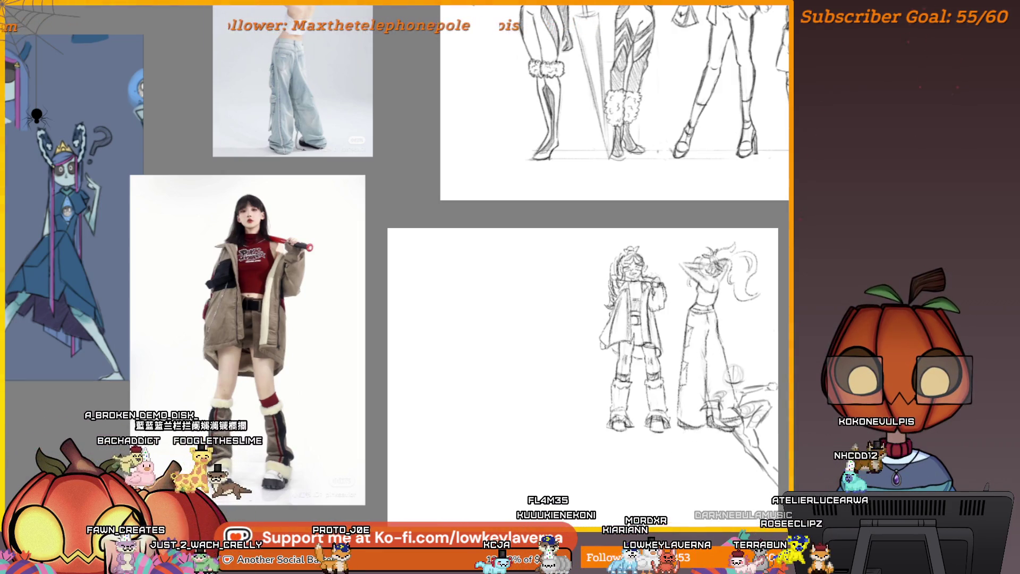
pyautogui.press('Delete')
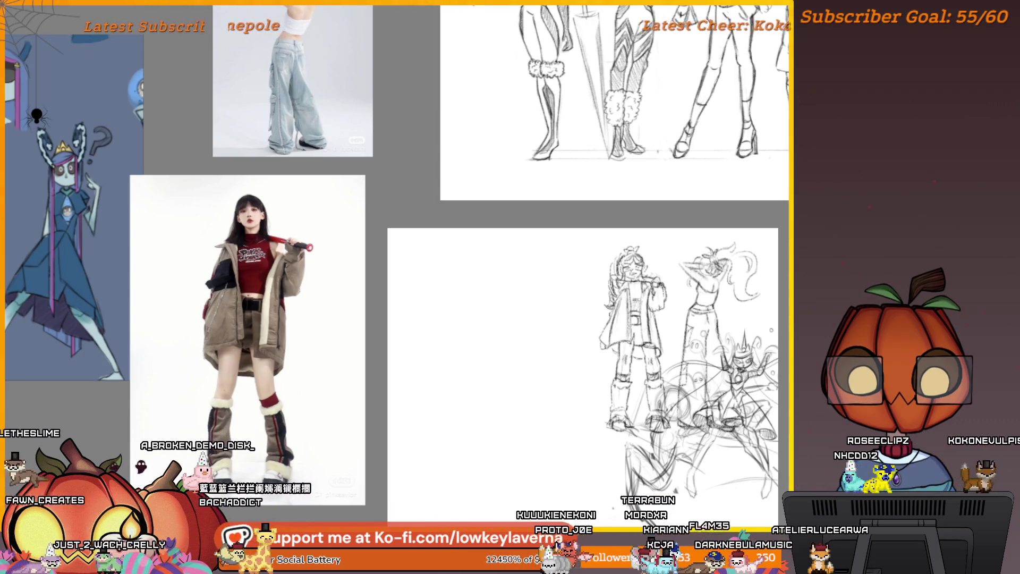
pyautogui.moveTo(596, 199); pyautogui.dragTo(498, 112)
pyautogui.click(615, 227)
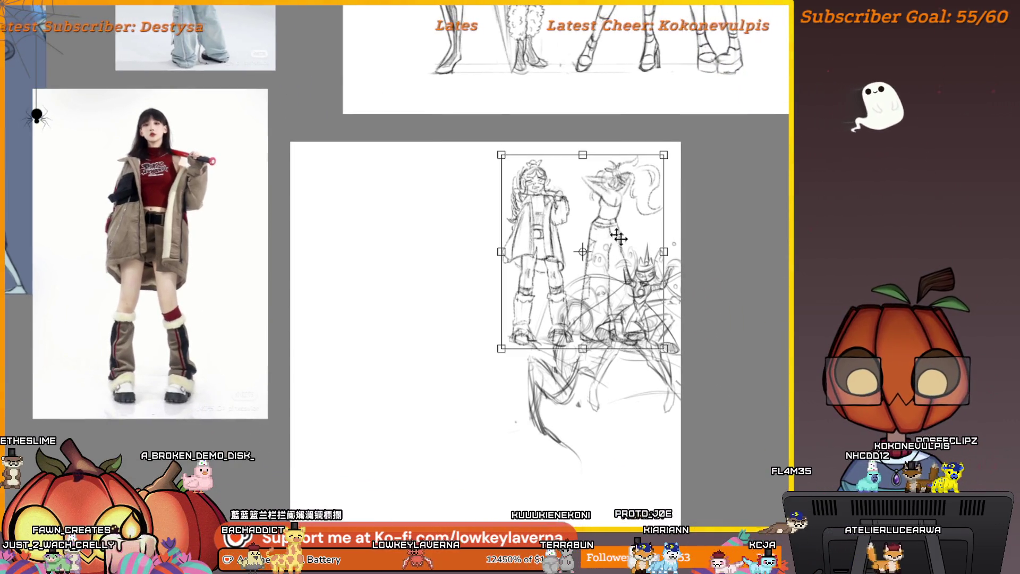
pyautogui.click(630, 321)
pyautogui.moveTo(629, 321)
pyautogui.mouseDown()
pyautogui.moveTo(509, 346)
pyautogui.moveTo(435, 375)
pyautogui.moveTo(416, 400)
pyautogui.mouseUp()
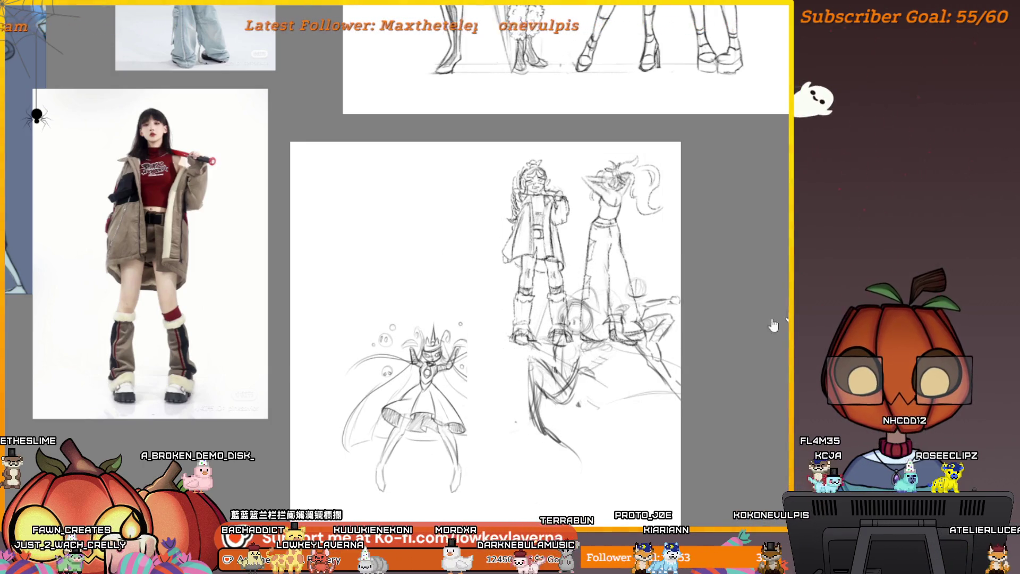
pyautogui.moveTo(638, 382)
pyautogui.mouseDown()
pyautogui.moveTo(480, 381)
pyautogui.moveTo(518, 504)
pyautogui.mouseUp()
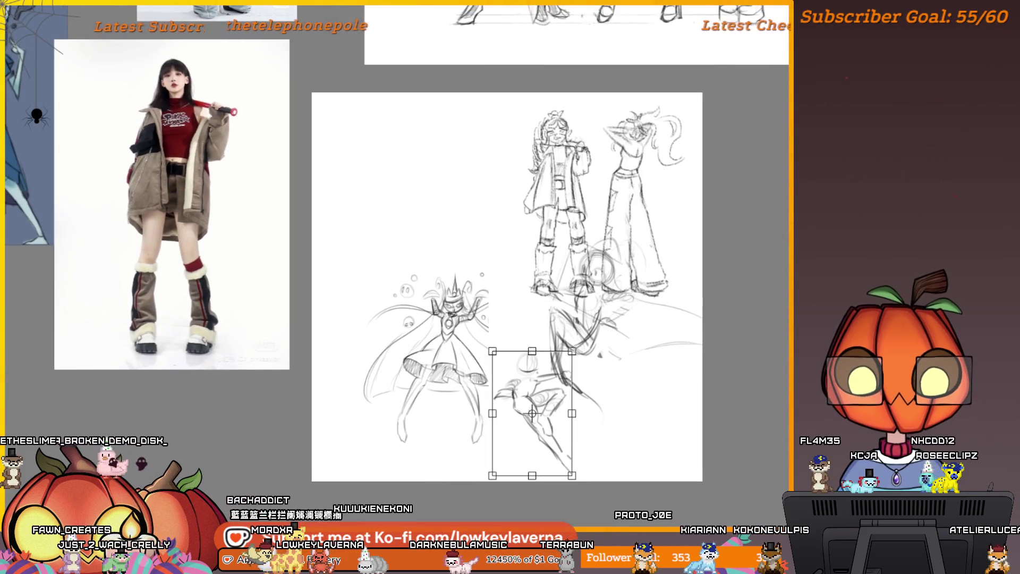
pyautogui.moveTo(626, 326)
pyautogui.mouseDown()
pyautogui.moveTo(579, 353)
pyautogui.moveTo(571, 381)
pyautogui.mouseUp()
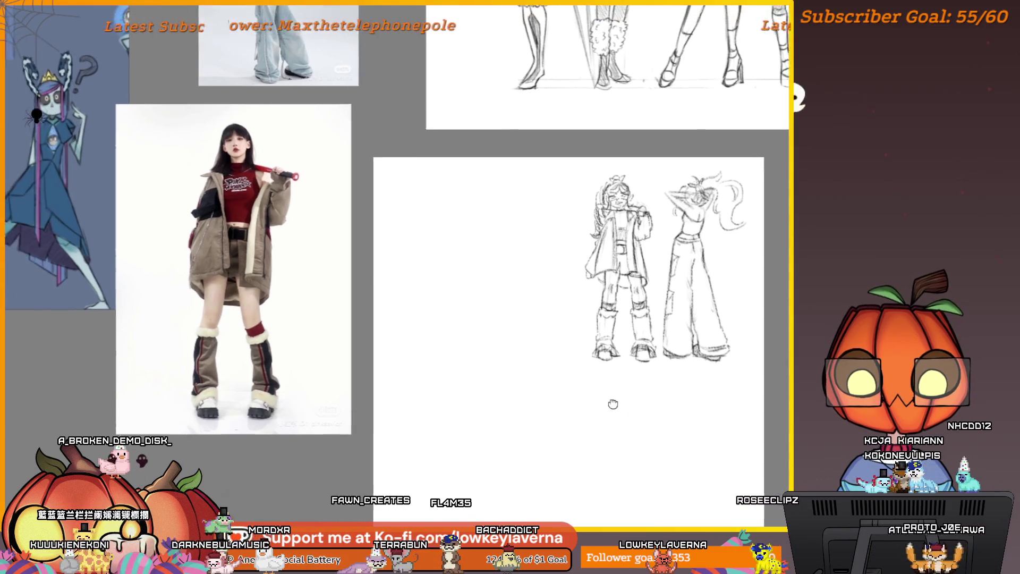
pyautogui.scroll(2, 537, 397)
pyautogui.moveTo(573, 394); pyautogui.dragTo(510, 434)
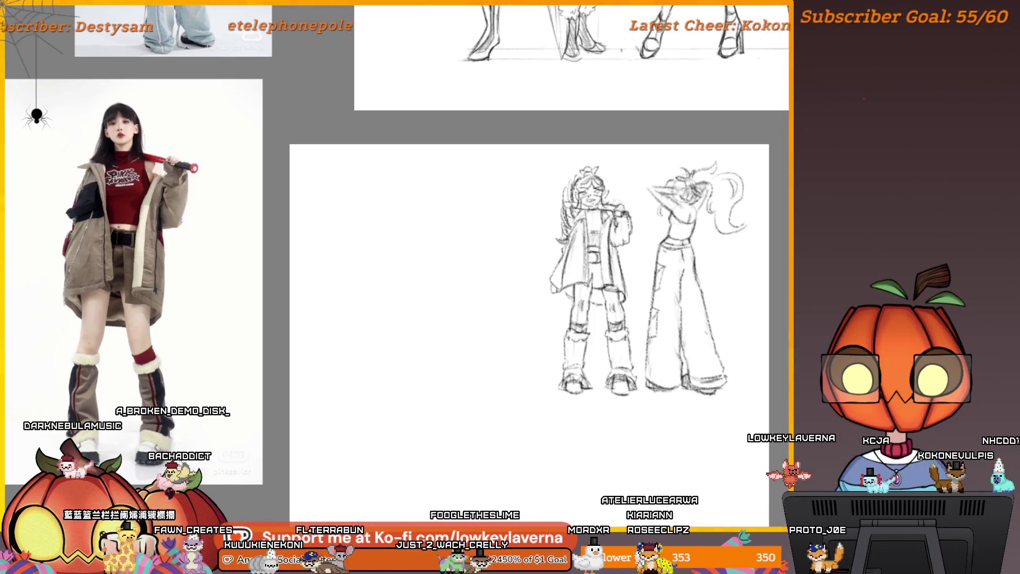
# Close the two-figure outfit sketch document with Ctrl+W.
pyautogui.hotkey('alt', 'f')
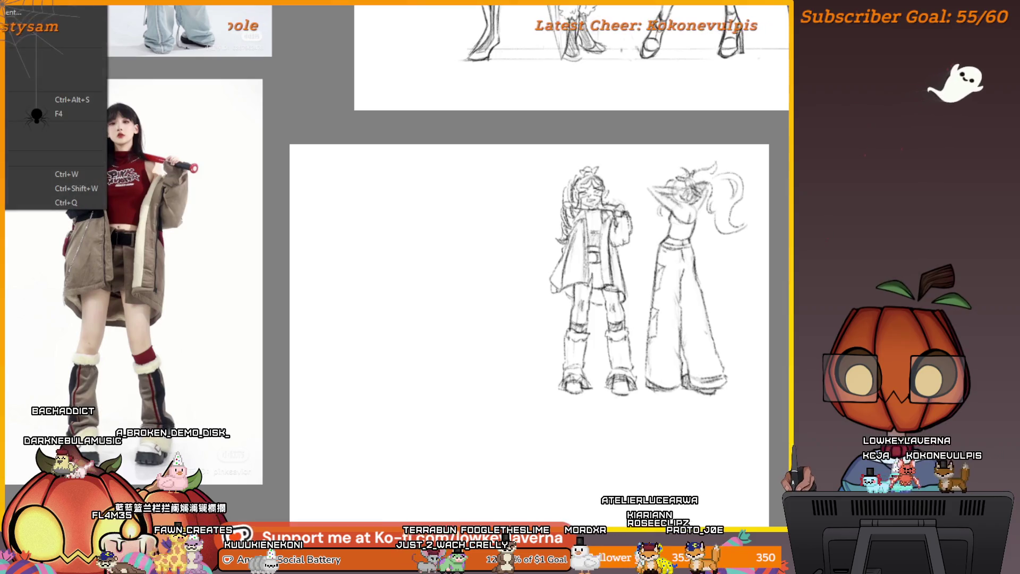
pyautogui.hotkey('ctrl', 'w')
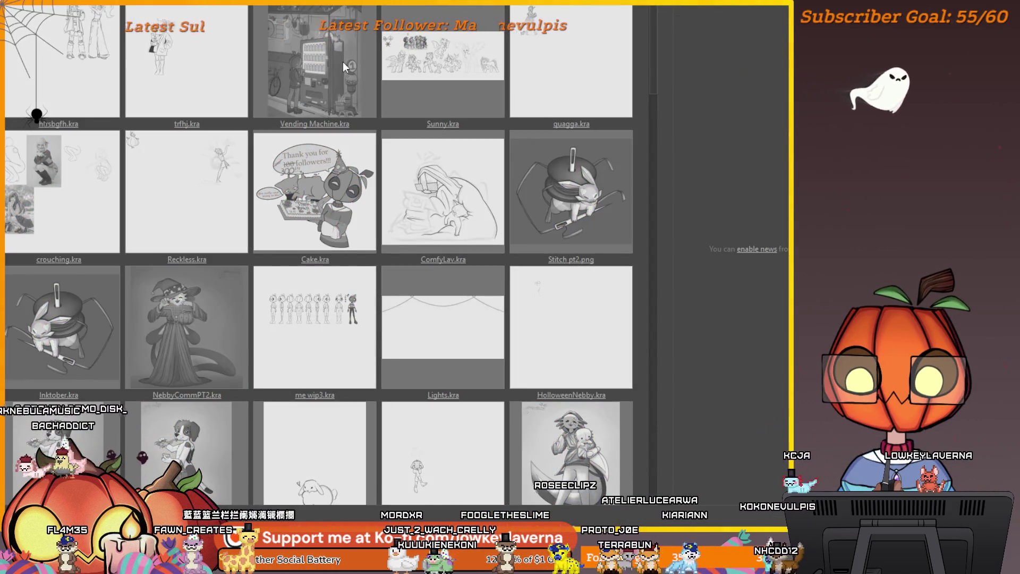
# Open the trfhj.kra sketch from the recent files on the welcome screen.
pyautogui.click(343, 62)
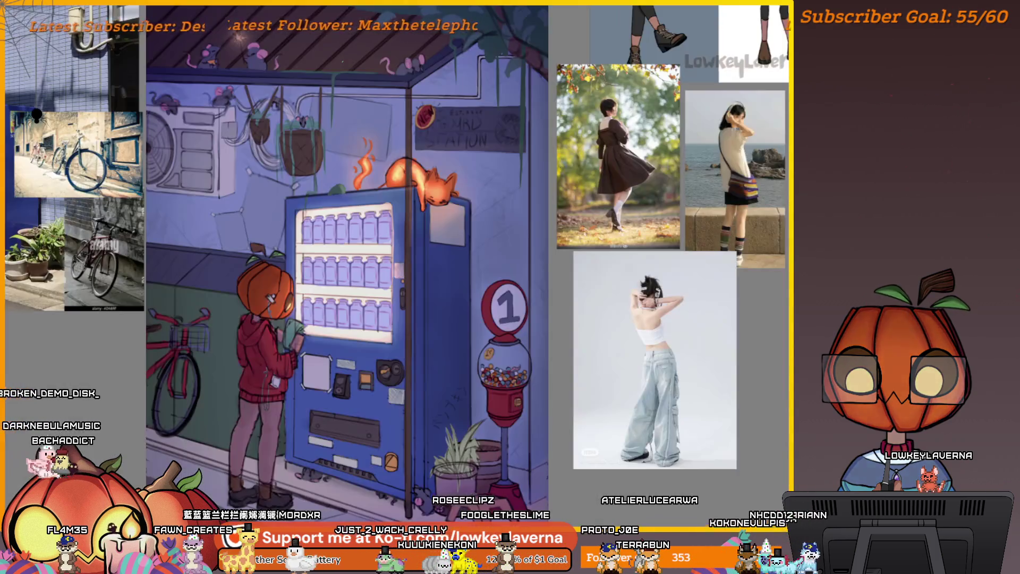
pyautogui.scroll(-2, 581, 325)
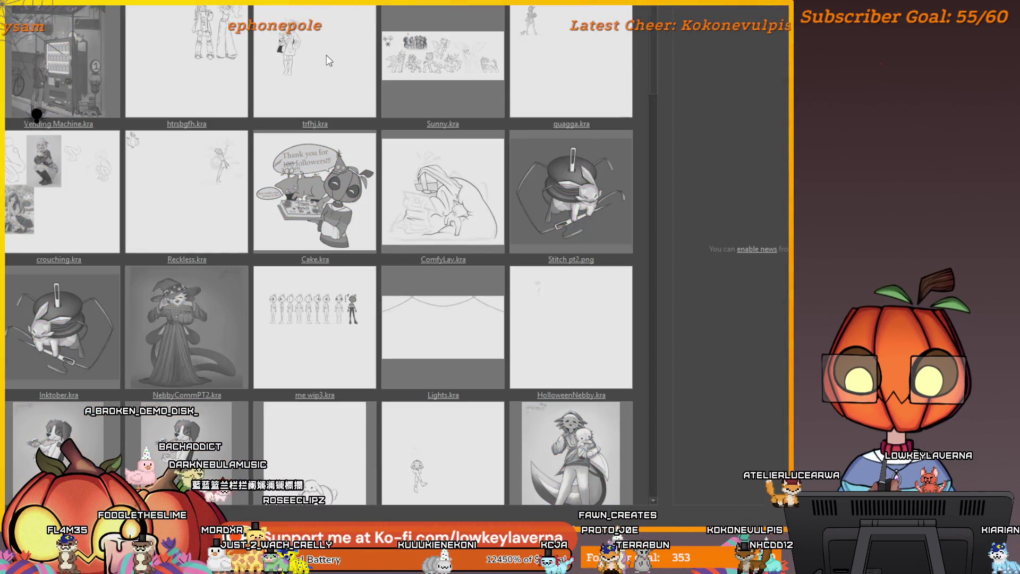
pyautogui.click(326, 55)
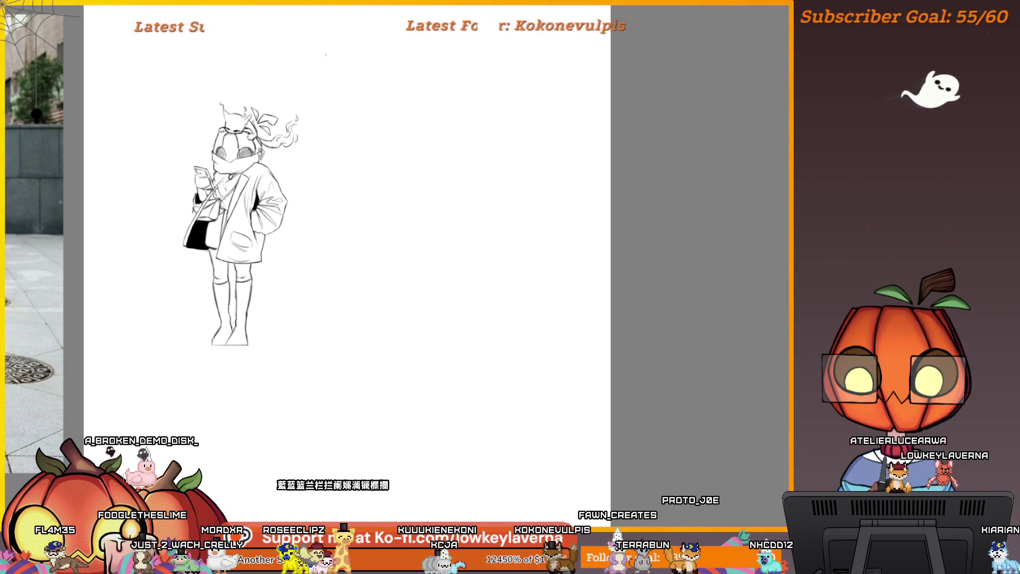
# Lasso the scarf-wearing figure and shrink it slightly from the top-right corner and side edge.
pyautogui.moveTo(290, 149); pyautogui.dragTo(465, 184)
pyautogui.scroll(3, 494, 196)
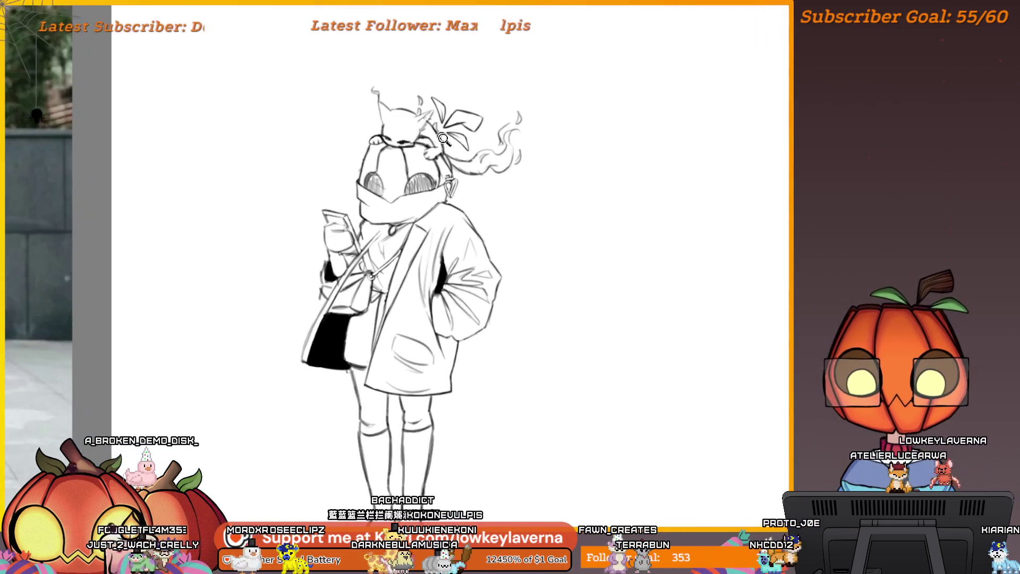
pyautogui.scroll(-2, 488, 179)
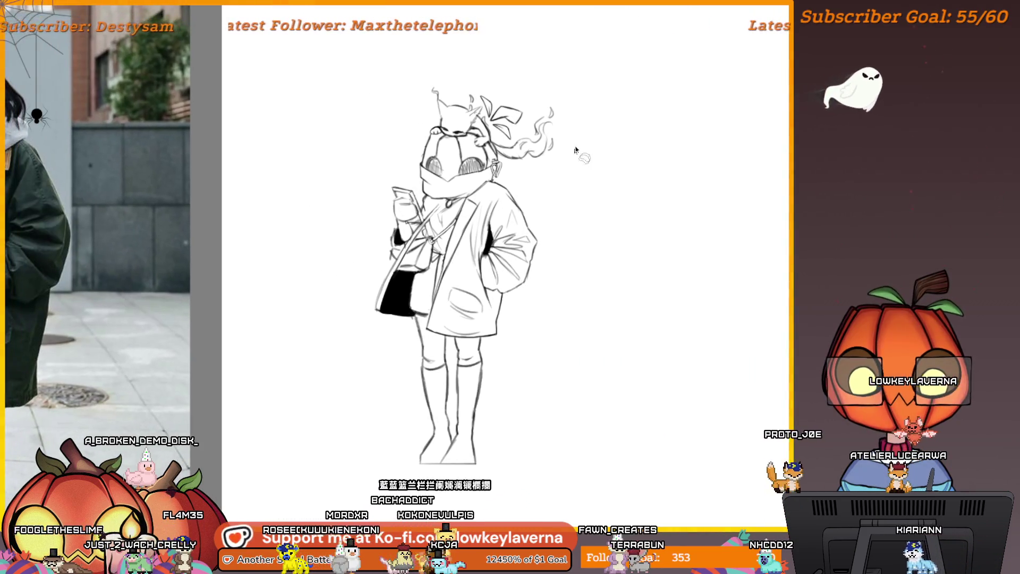
pyautogui.scroll(-3, 537, 175)
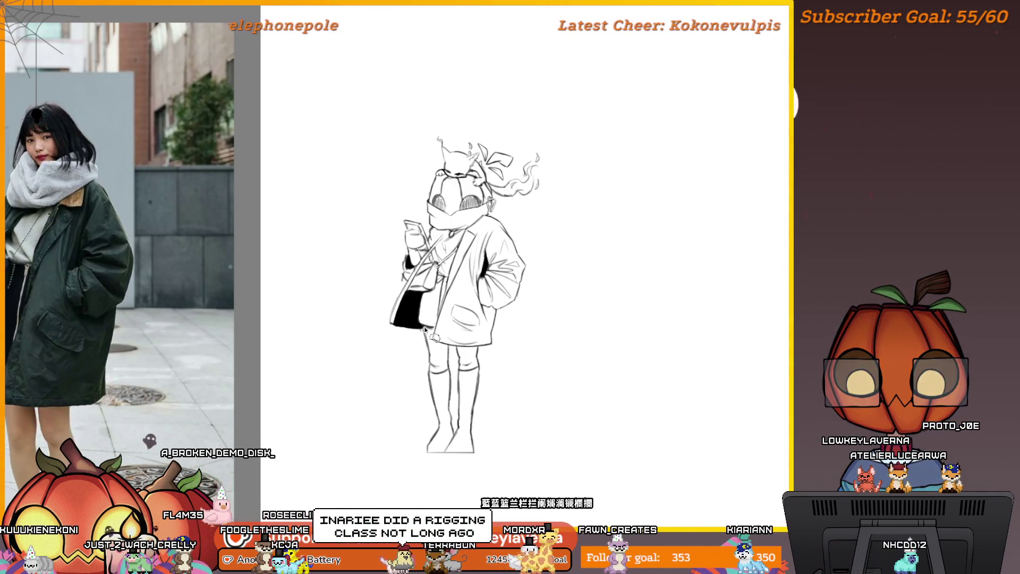
pyautogui.moveTo(346, 212); pyautogui.dragTo(549, 373)
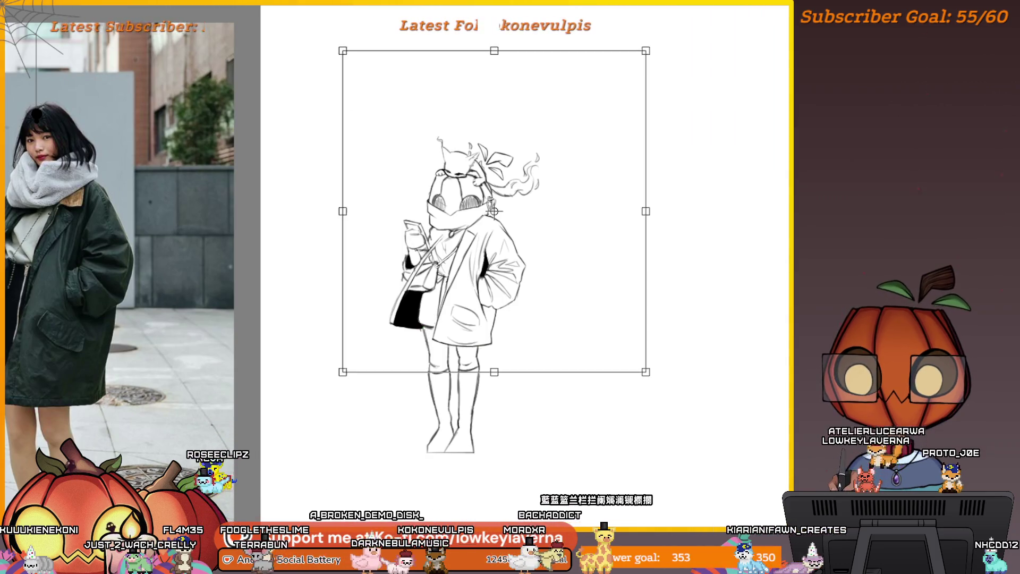
pyautogui.moveTo(631, 50); pyautogui.dragTo(617, 76)
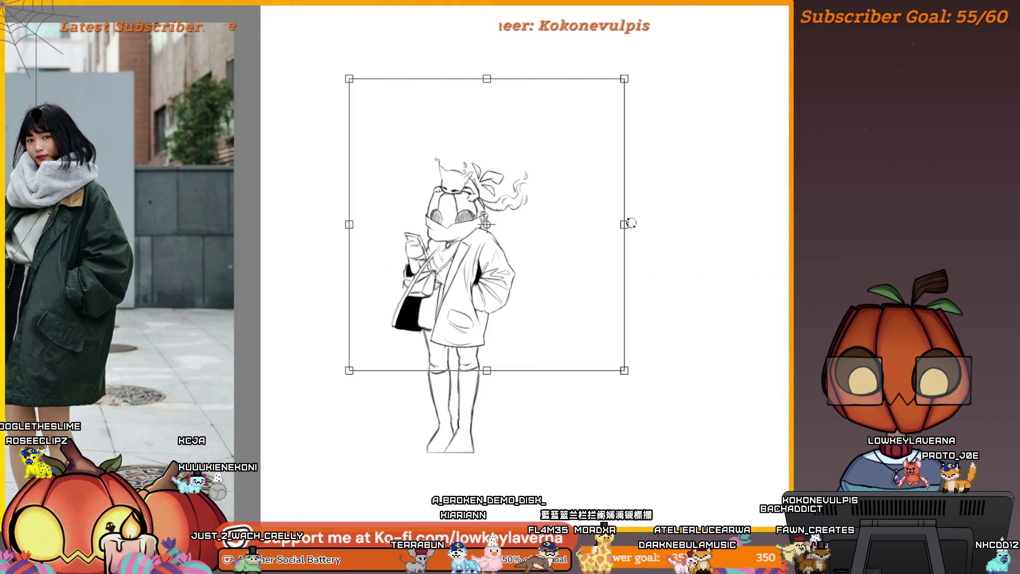
pyautogui.moveTo(631, 223); pyautogui.dragTo(627, 224)
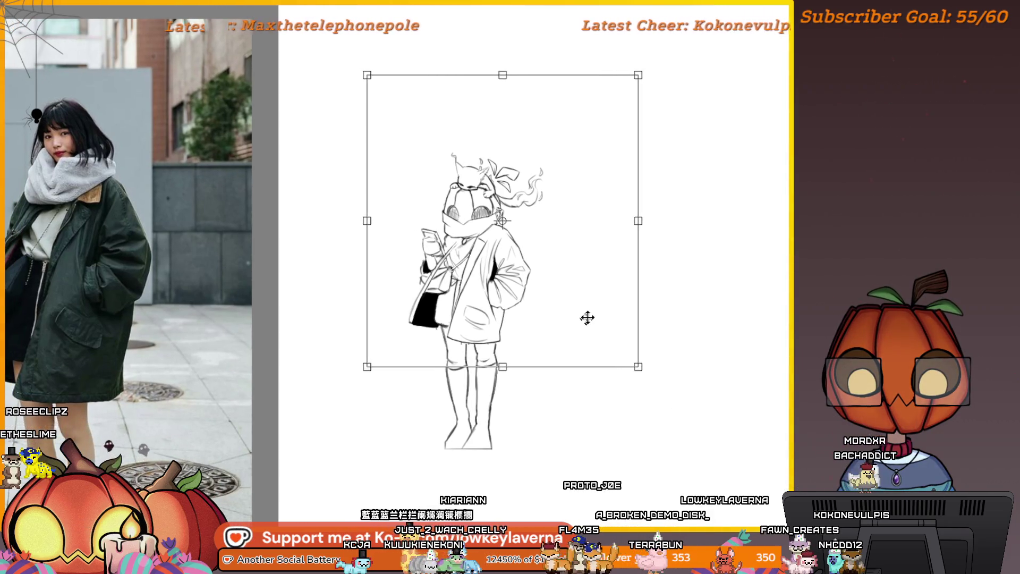
pyautogui.moveTo(502, 76); pyautogui.dragTo(502, 72)
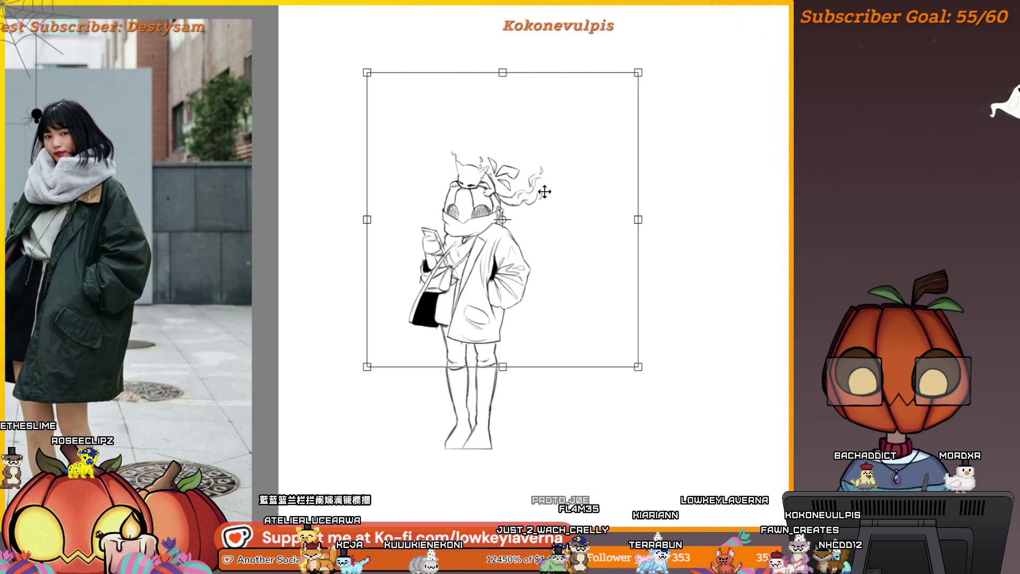
pyautogui.moveTo(545, 191); pyautogui.dragTo(545, 193)
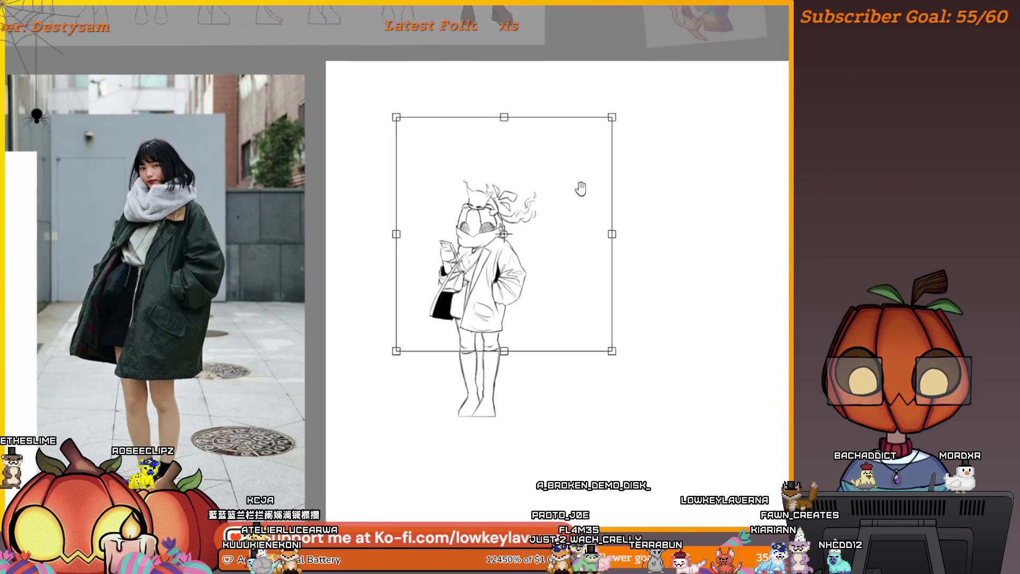
# Shrink the scarf figure a bit more, shift it slightly up and right, and apply.
pyautogui.moveTo(610, 117); pyautogui.dragTo(603, 125)
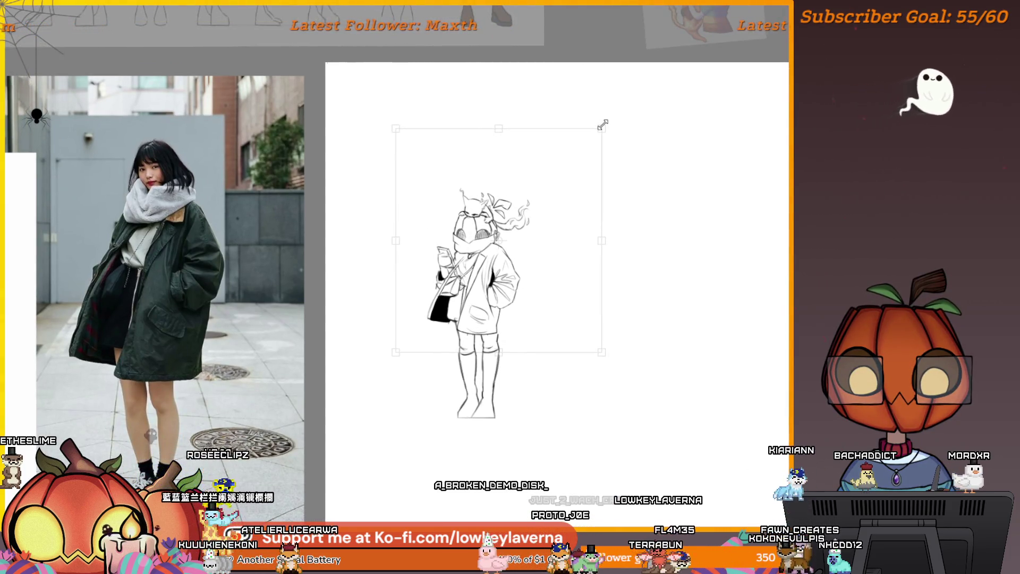
pyautogui.moveTo(512, 242); pyautogui.dragTo(518, 243)
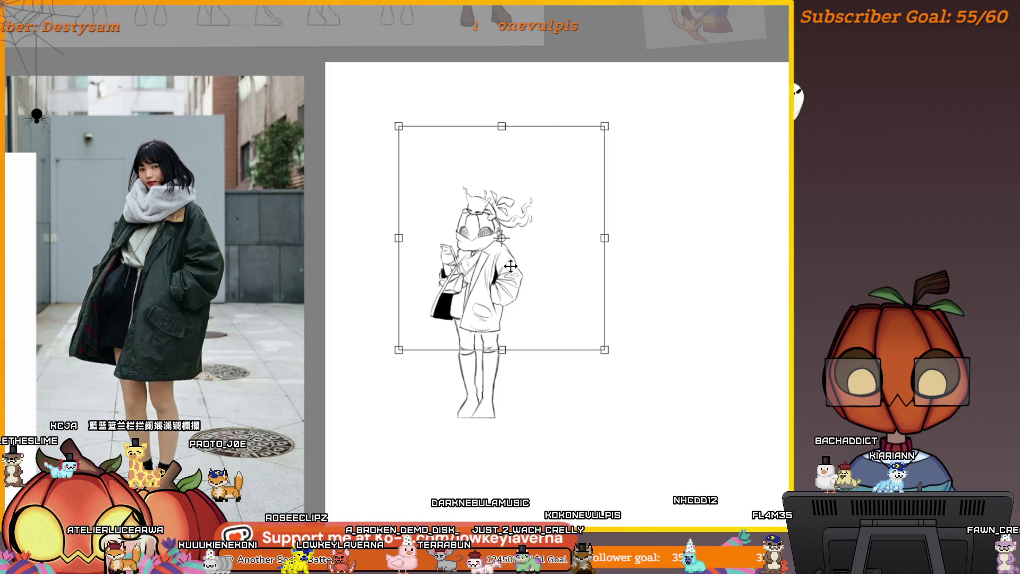
pyautogui.moveTo(510, 262); pyautogui.dragTo(506, 286)
pyautogui.press('Return')
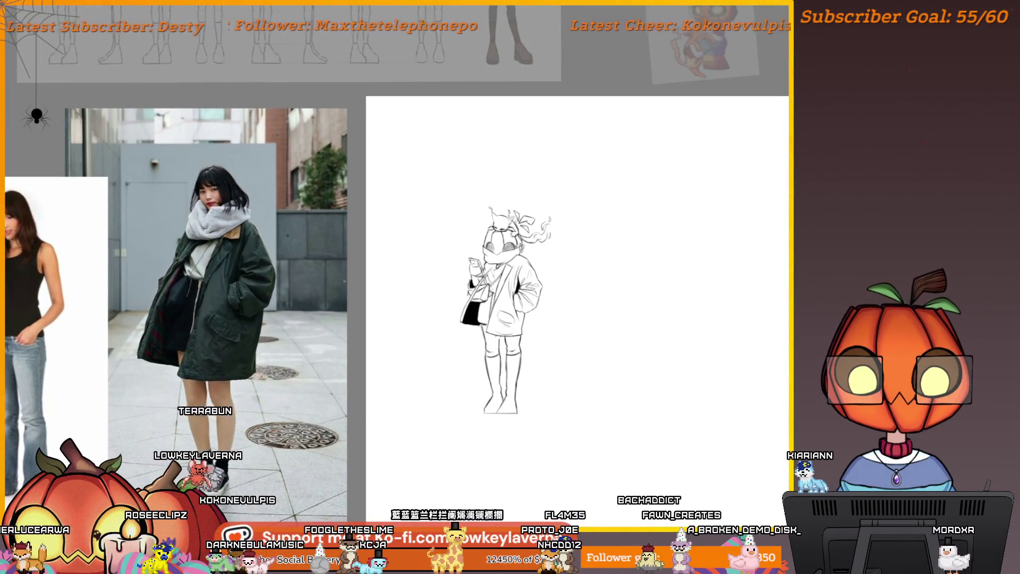
# Re-transform the scarf figure to enlarge it slightly, then apply the new size.
pyautogui.hotkey('ctrl', 't')
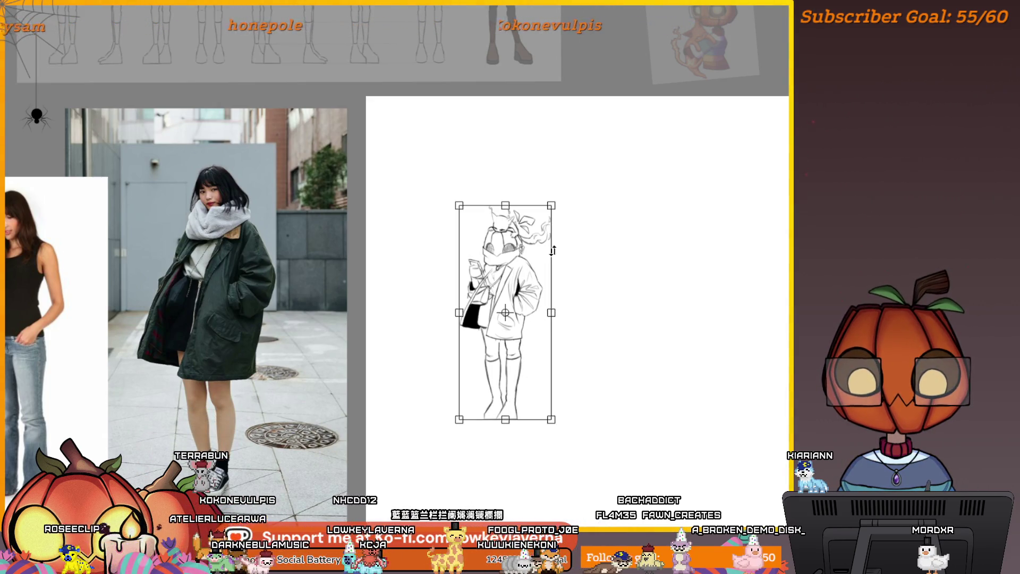
pyautogui.moveTo(552, 204); pyautogui.dragTo(558, 190)
pyautogui.press('Return')
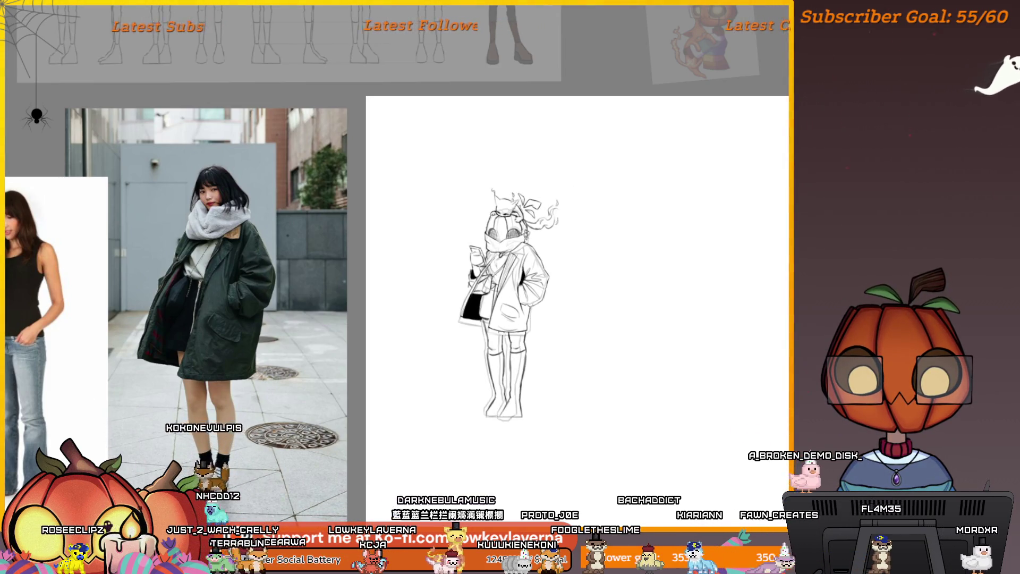